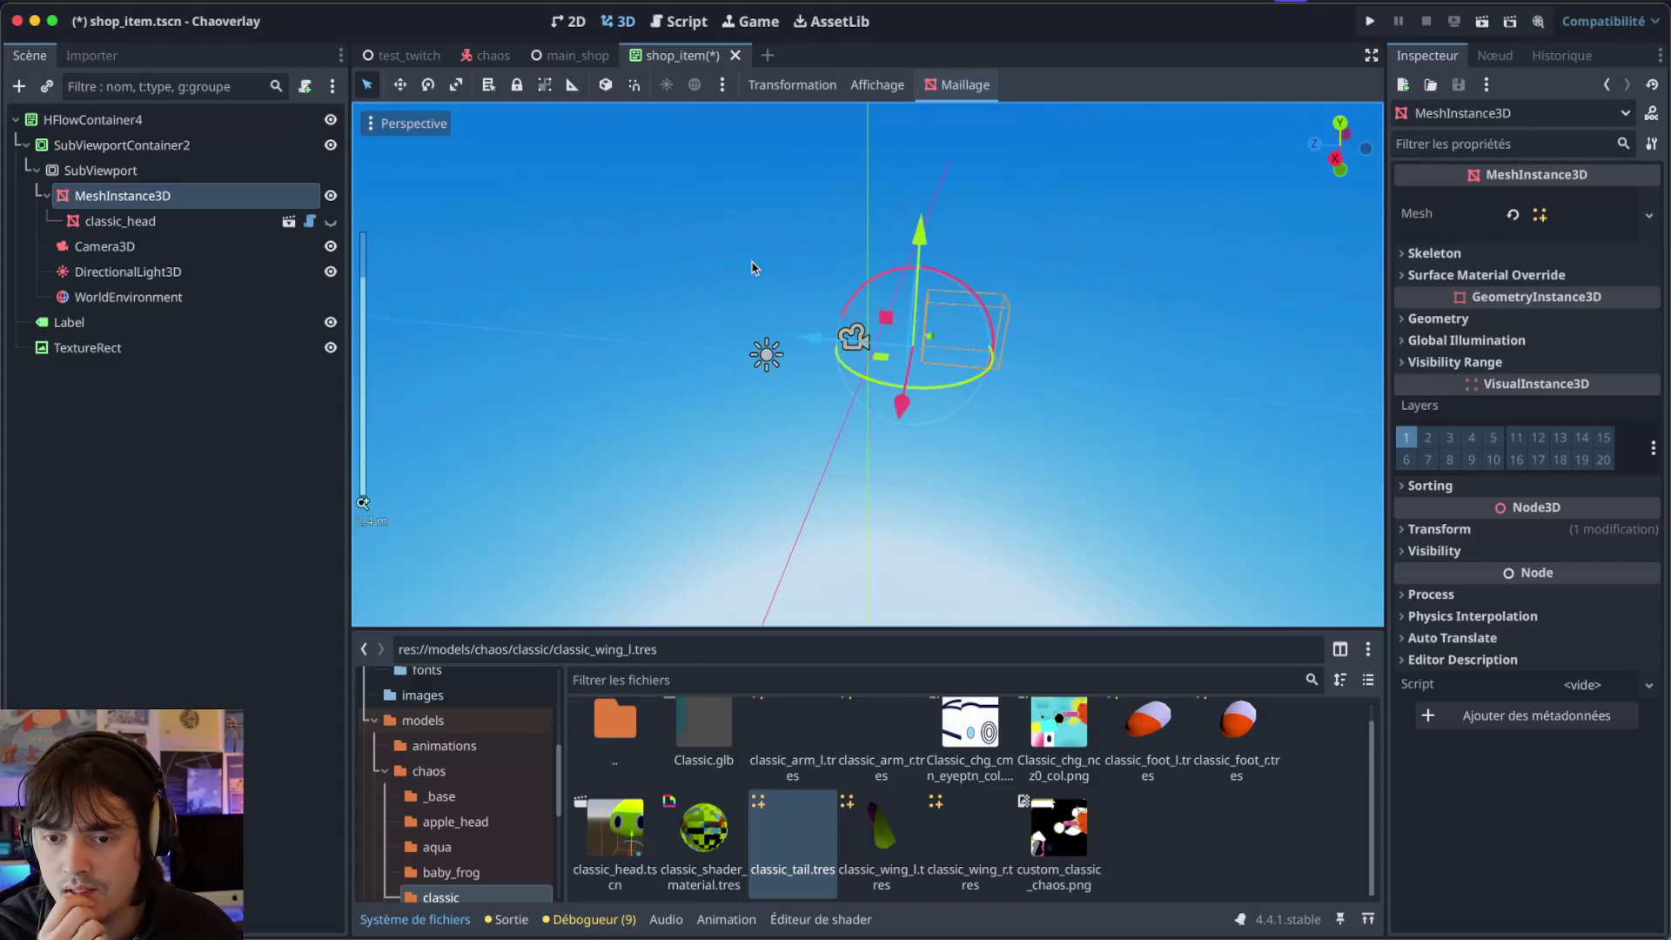
Orbit the 3D view around the shop_item gizmo and select Camera3D in the Scene dock.
scroll(783, 348, up, 5)
scroll(876, 330, right, 2)
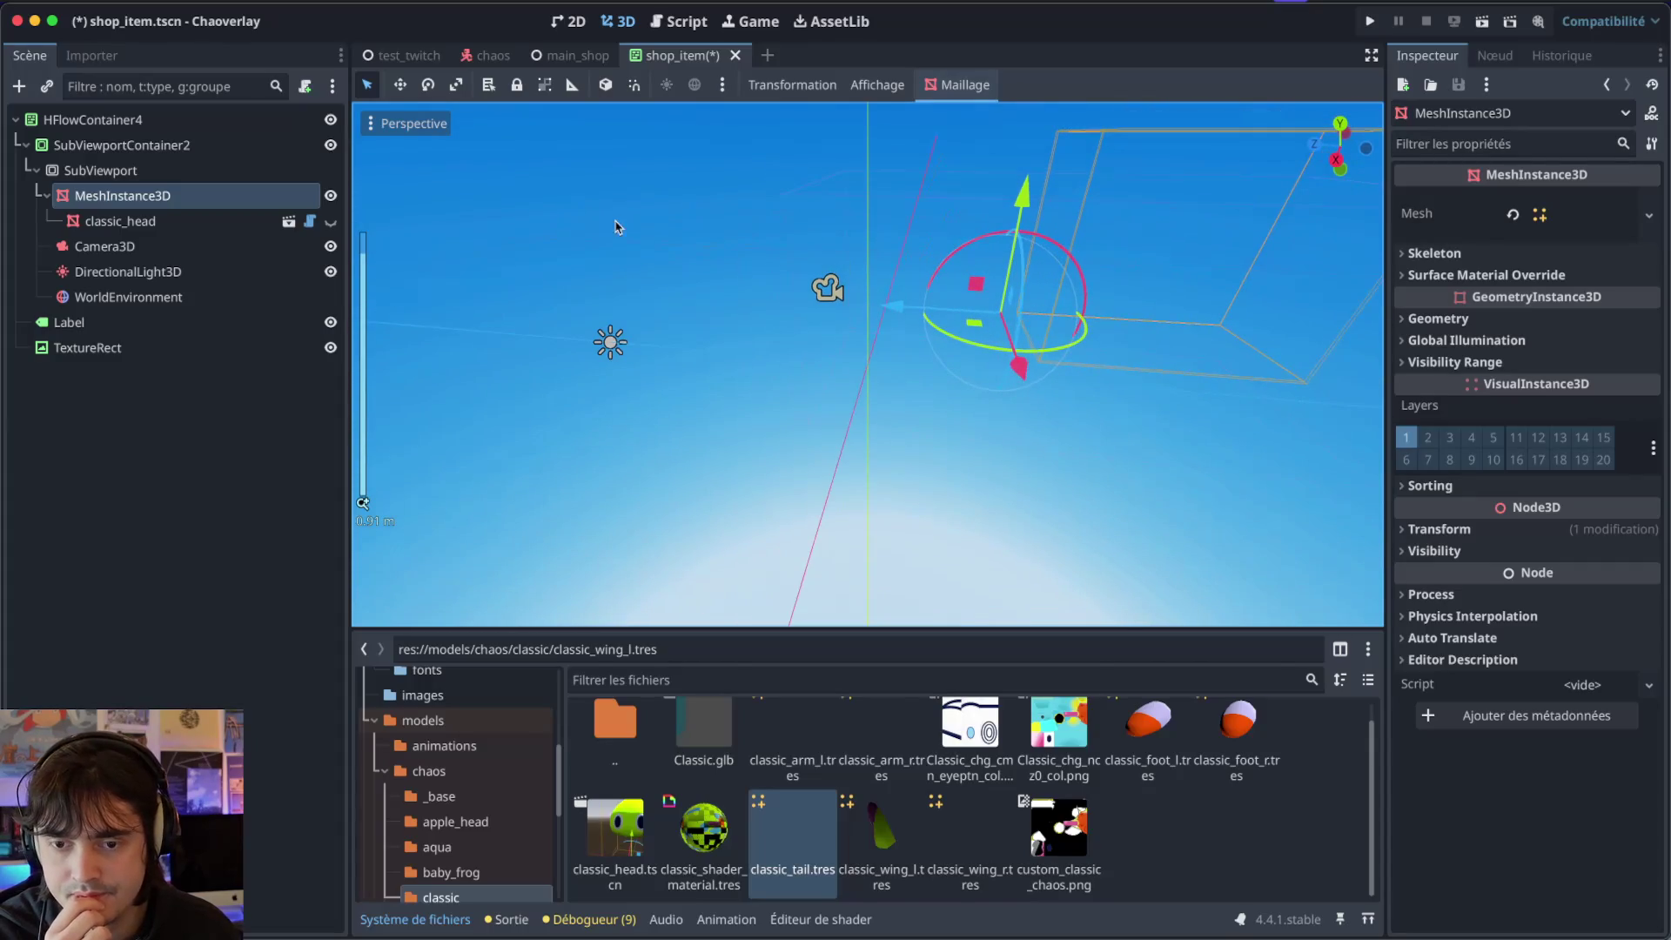
click(122, 246)
scroll(780, 294, right, 3)
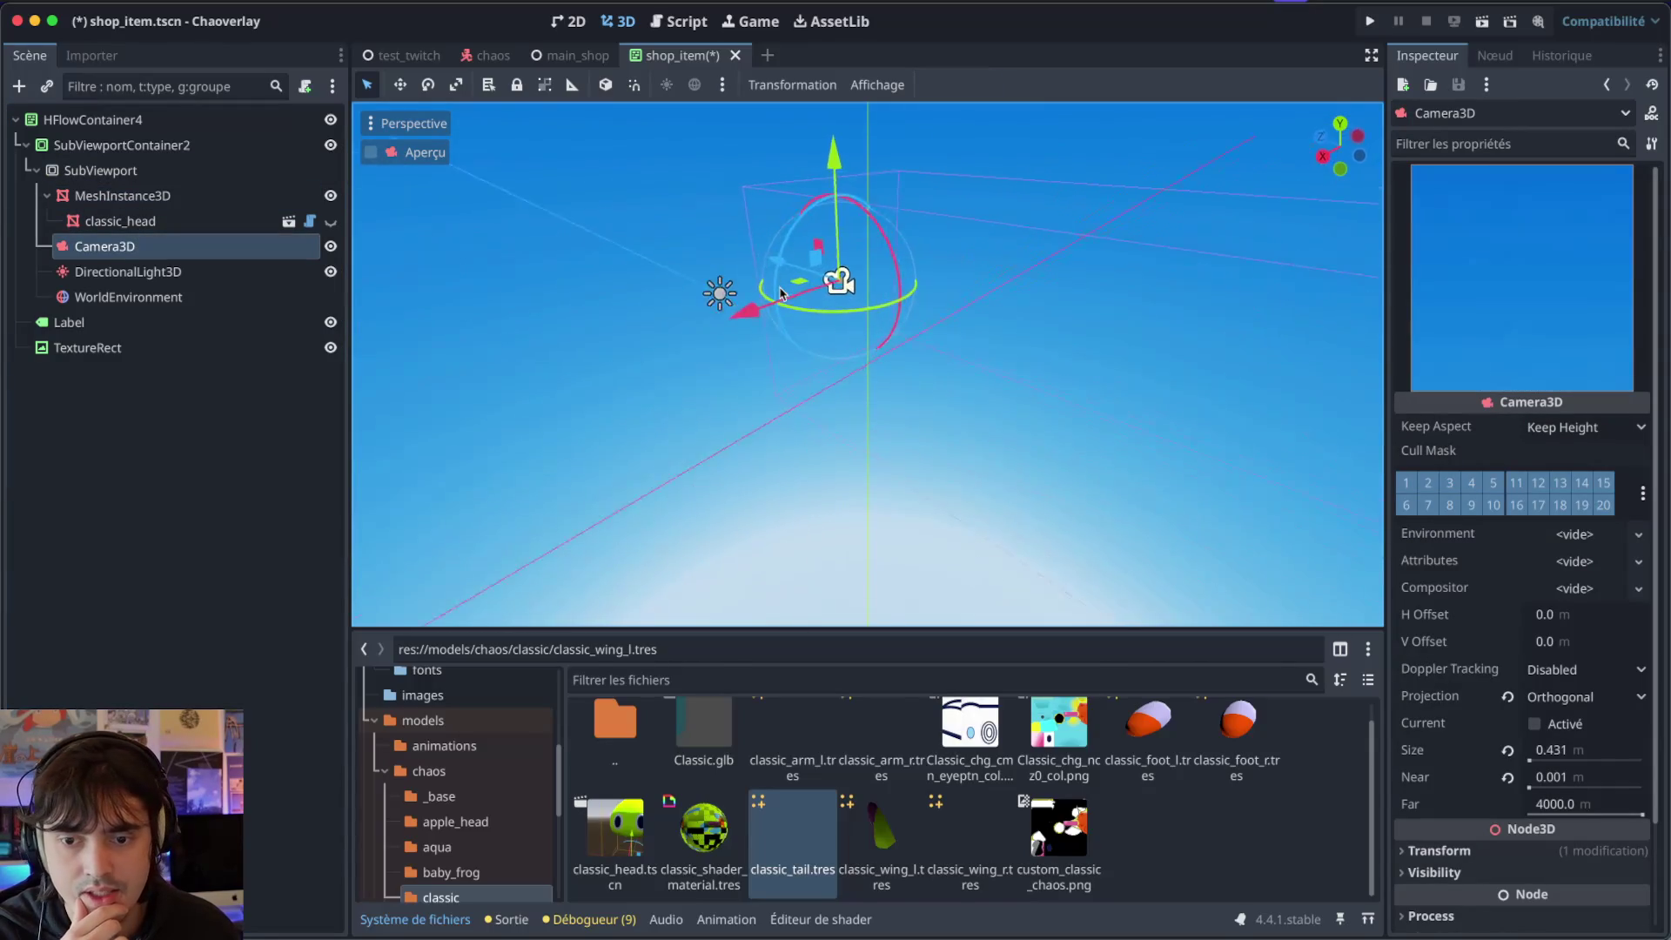
scroll(781, 293, down, 5)
scroll(781, 293, right, 10)
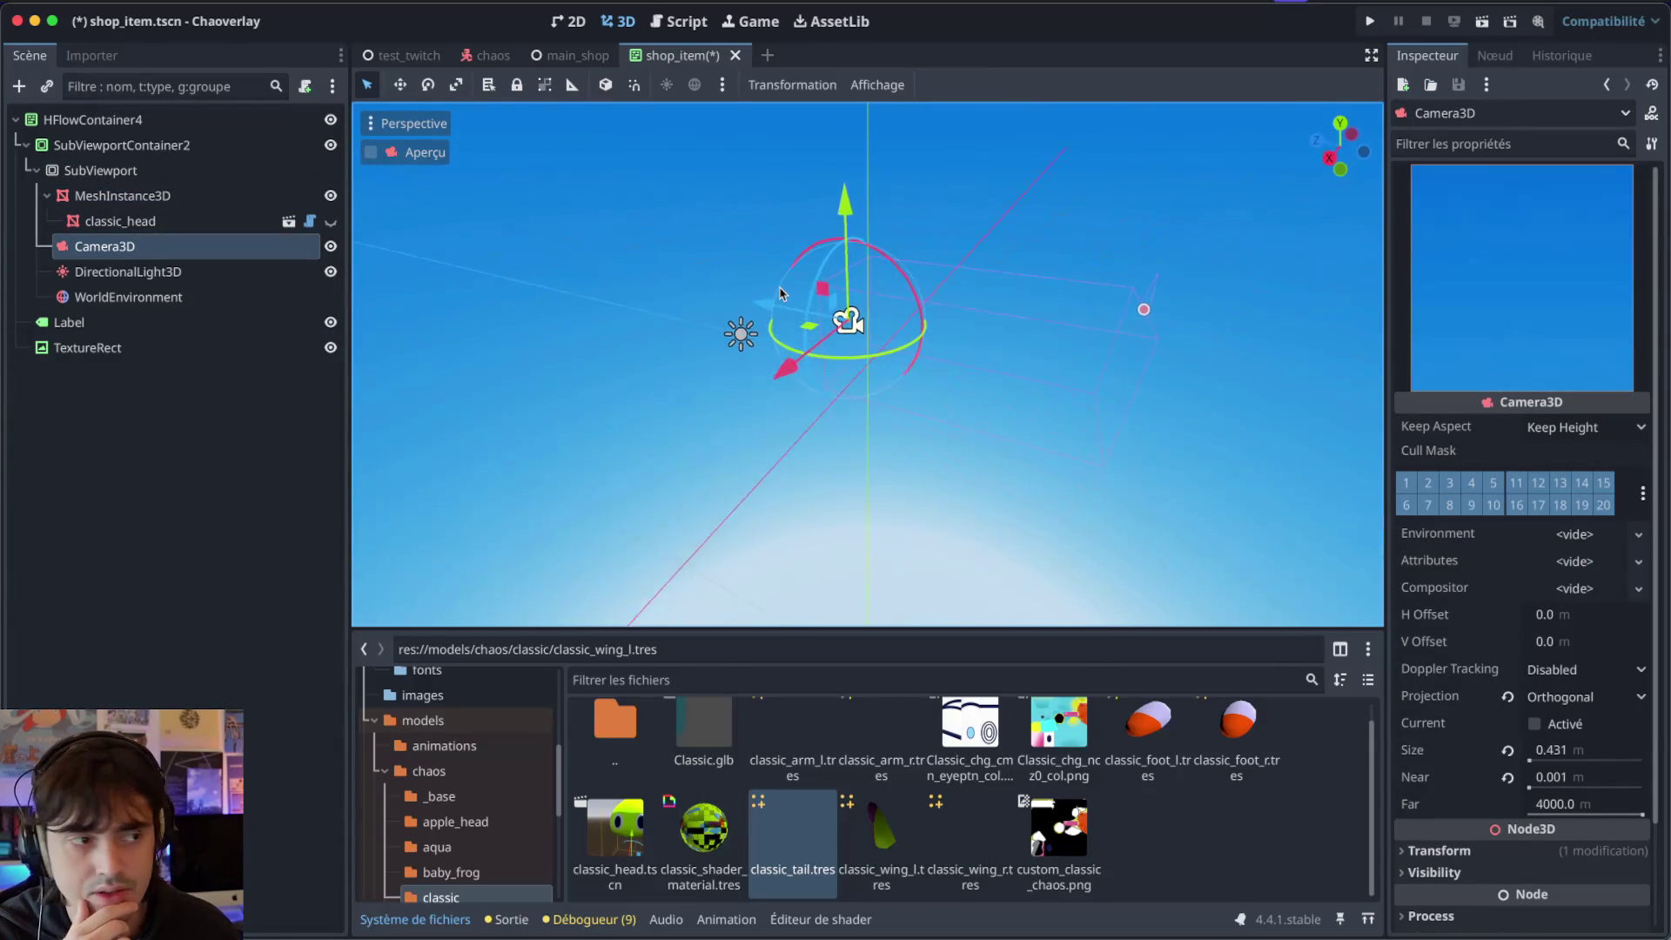
scroll(781, 293, right, 5)
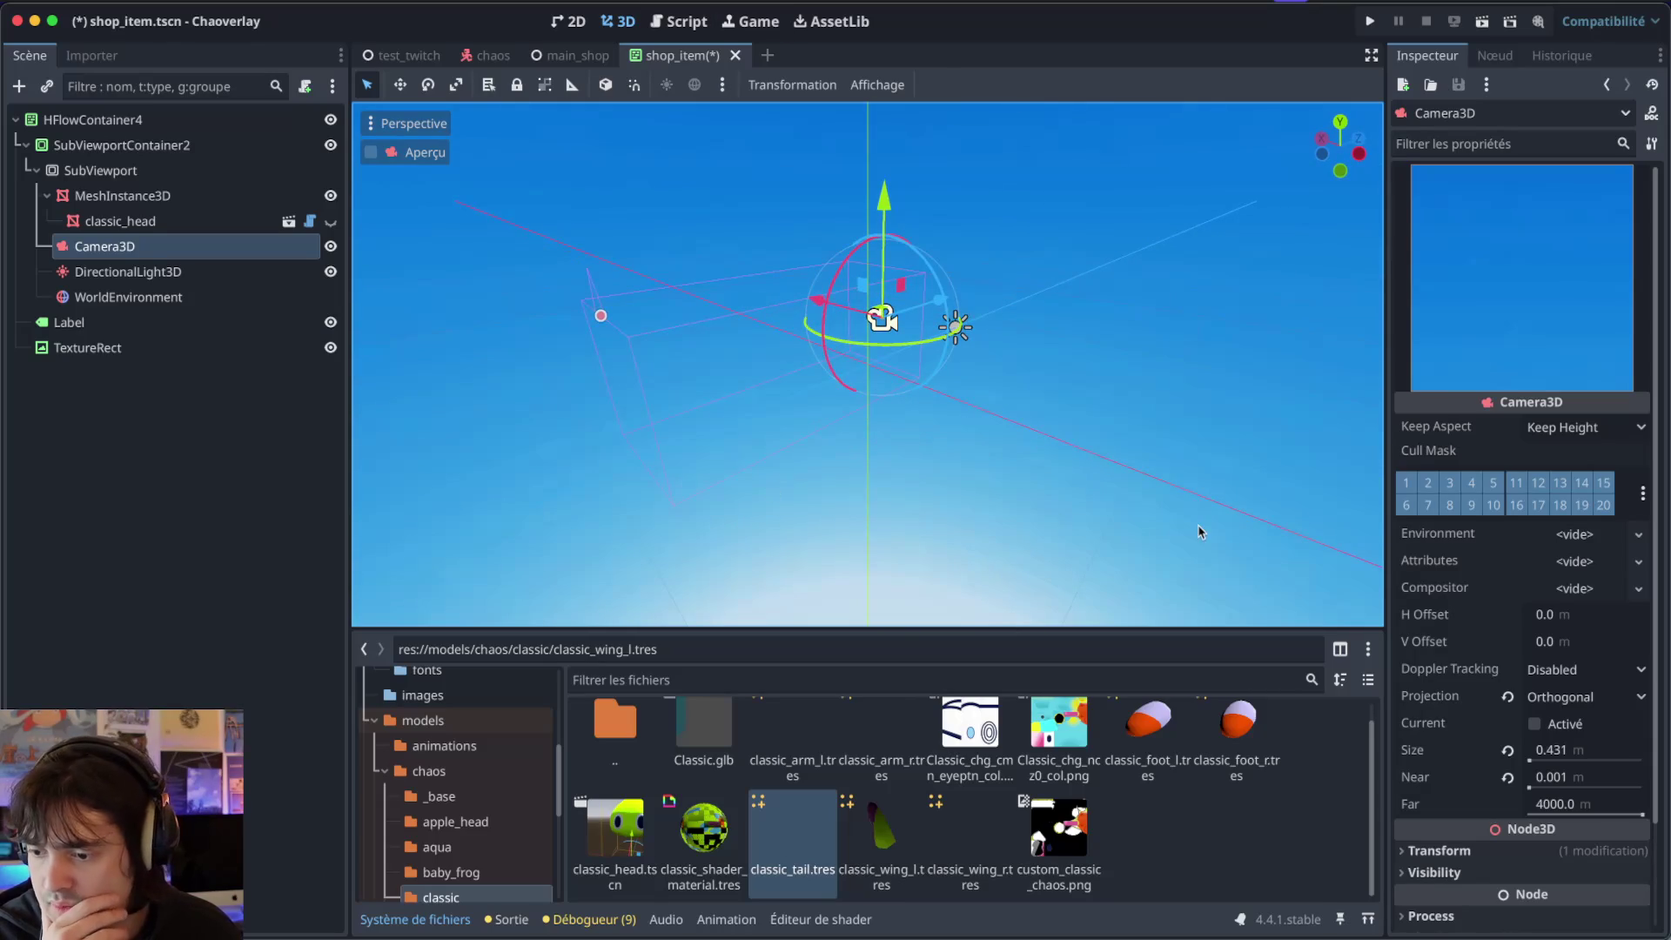
scroll(785, 354, right, 5)
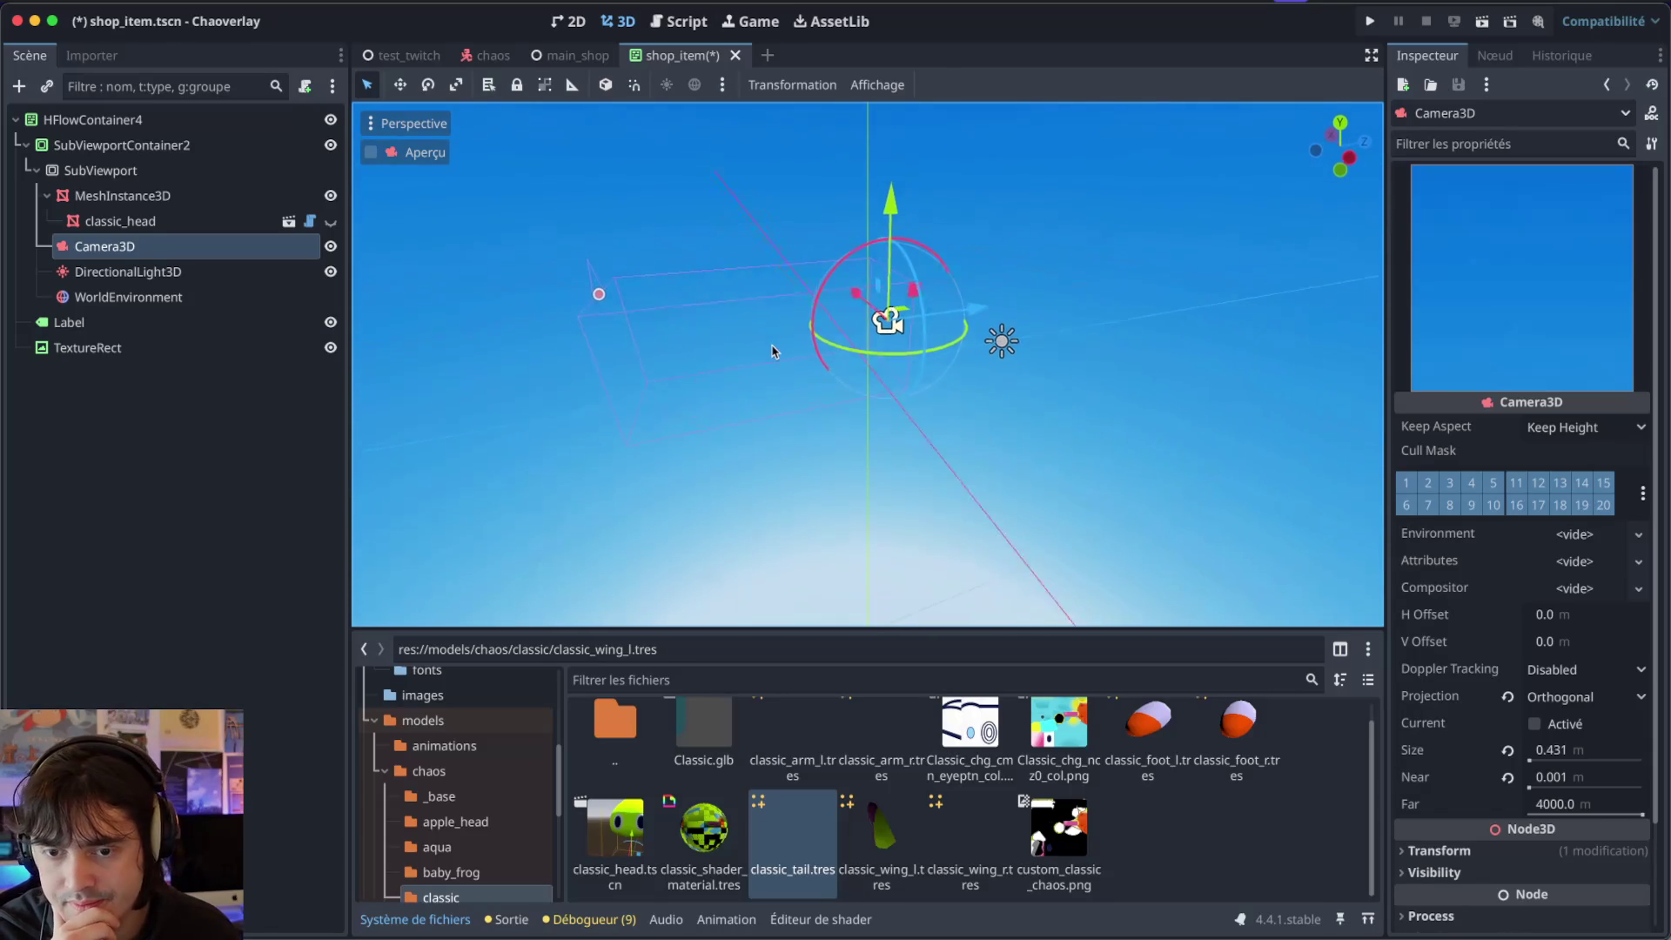
Toggle classic_head's visibility, select MeshInstance3D, and leave classic_head shown.
click(331, 222)
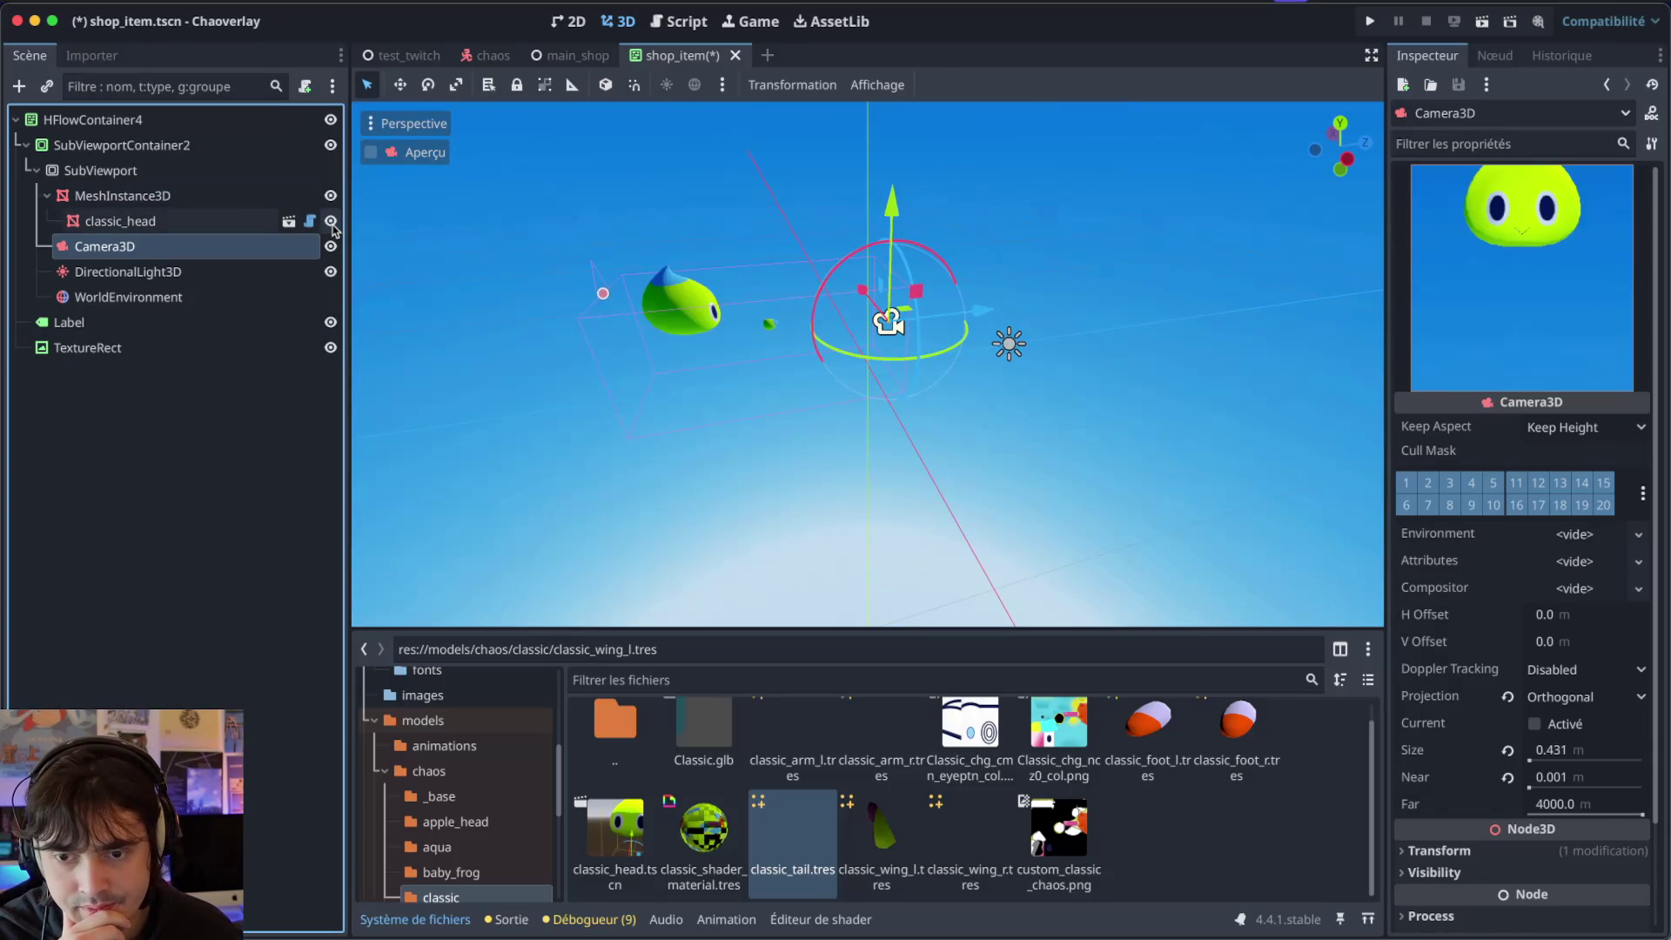
click(330, 222)
click(330, 222)
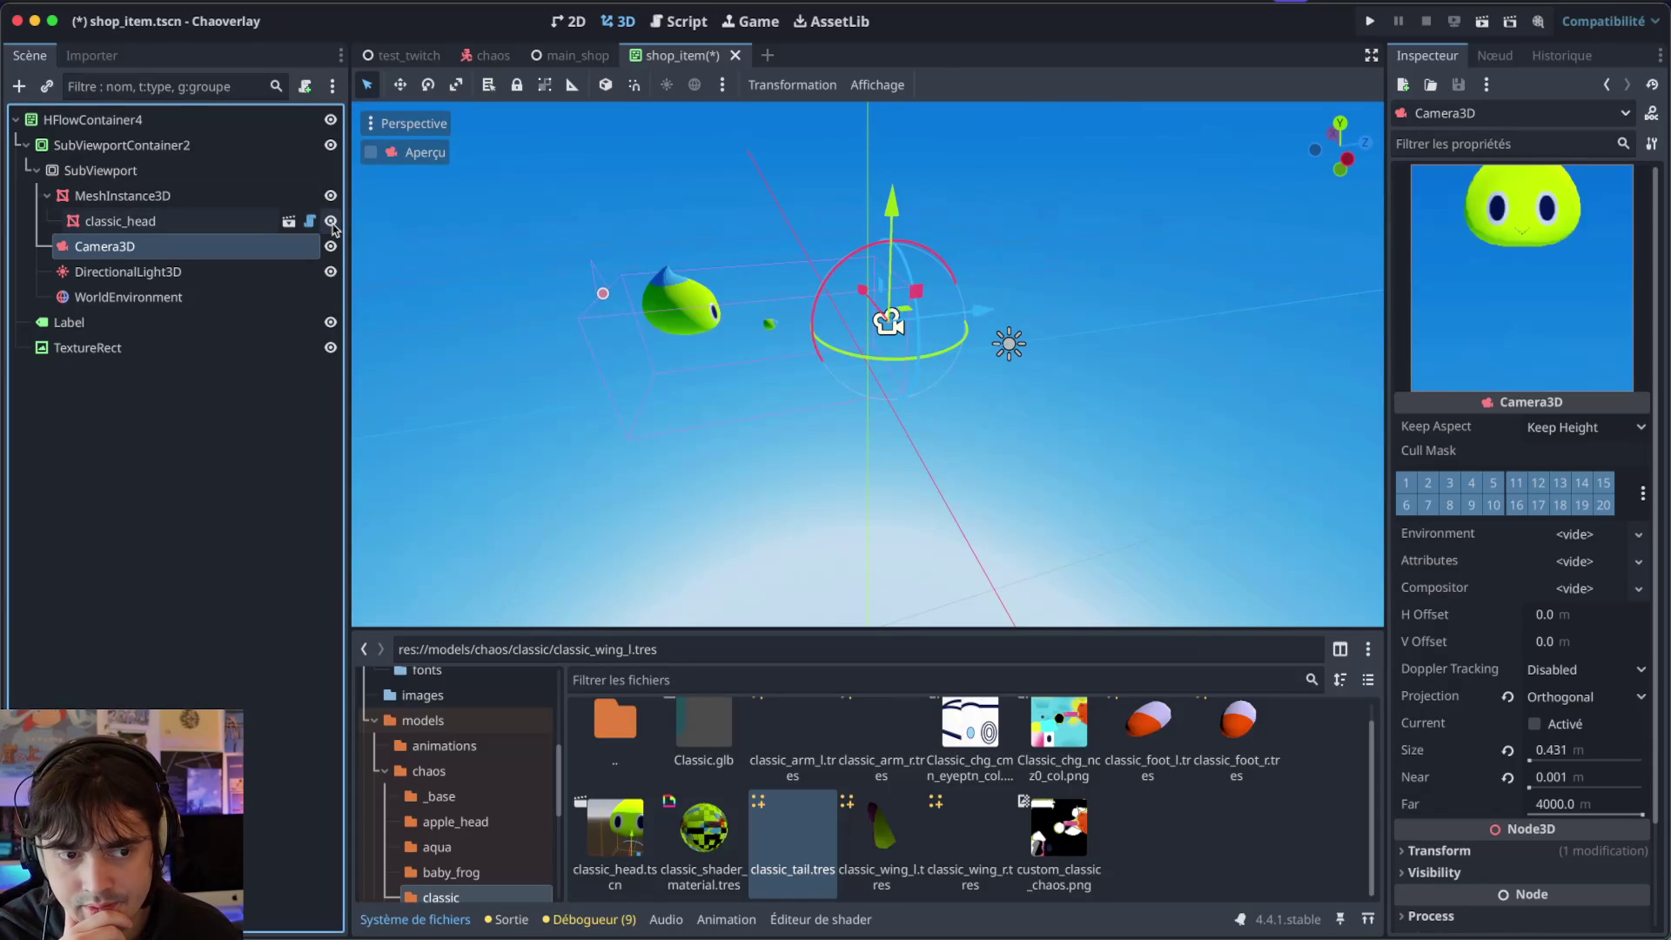
click(331, 222)
click(252, 207)
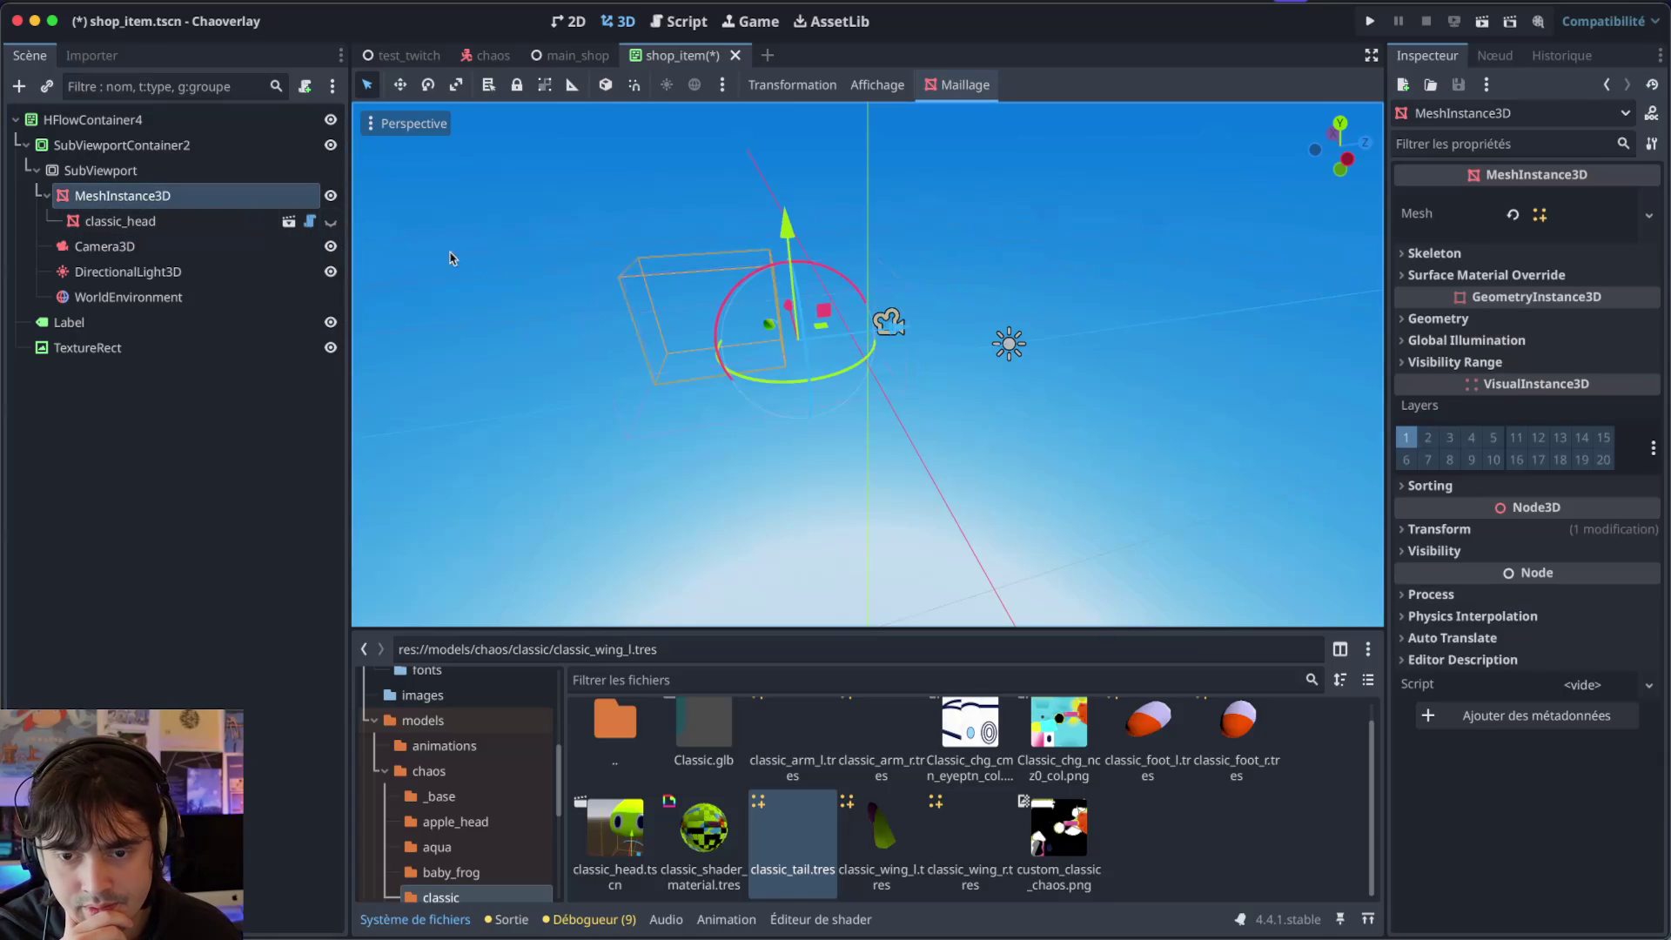
click(330, 223)
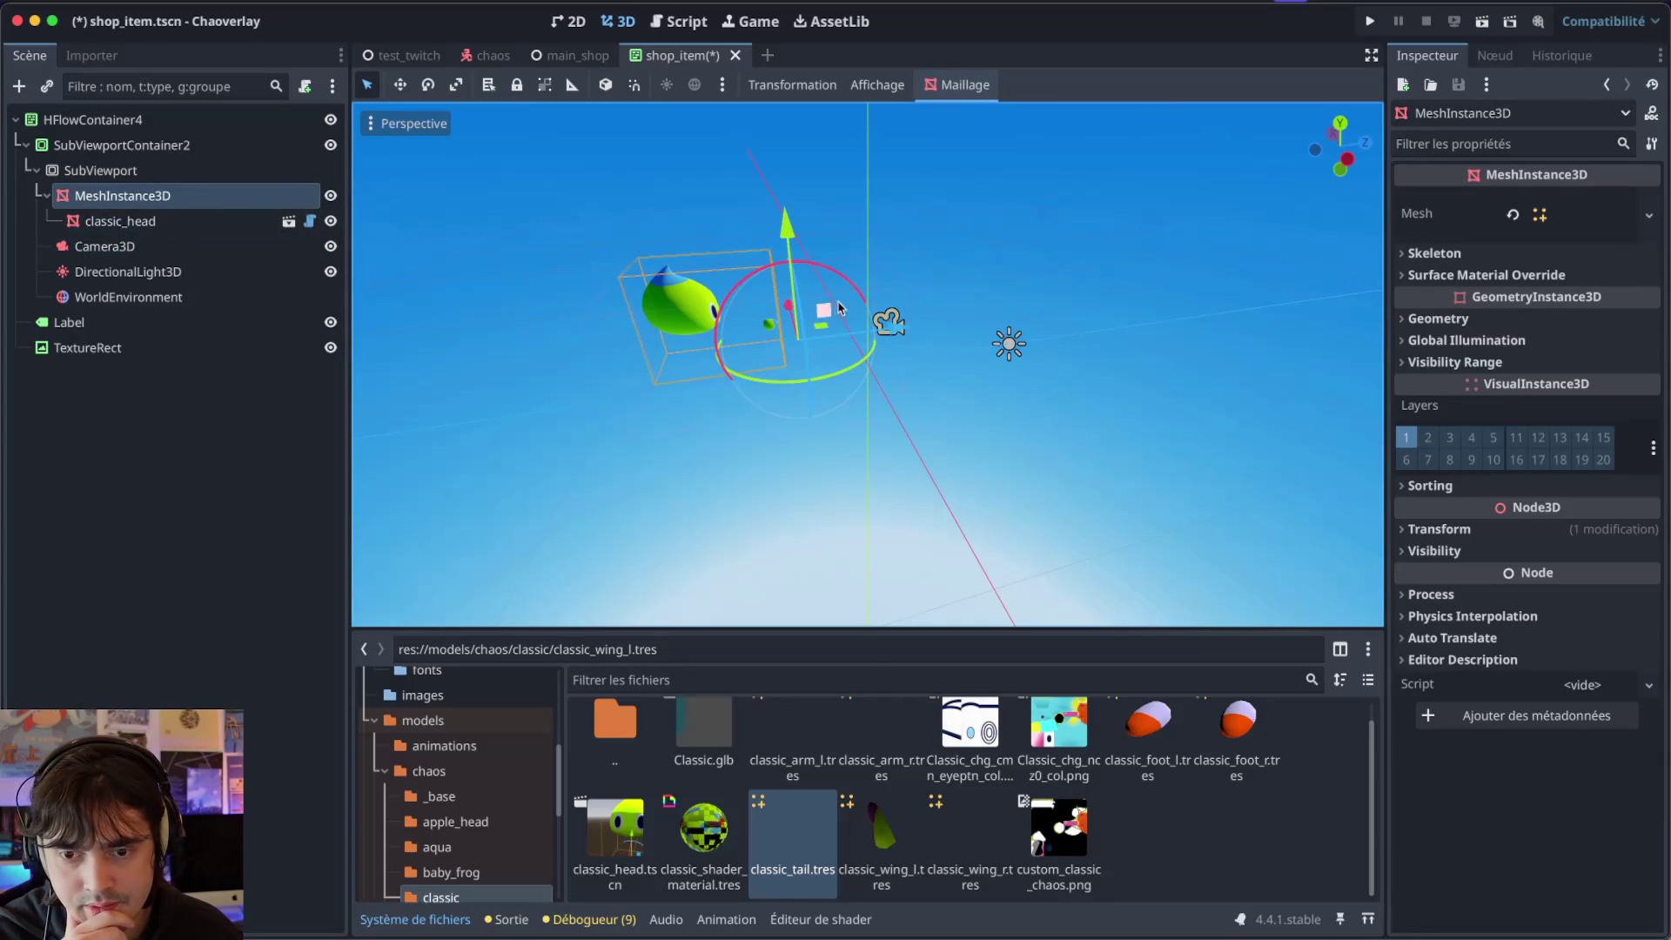
Move MeshInstance3D left along X and slightly up along Y.
click(821, 333)
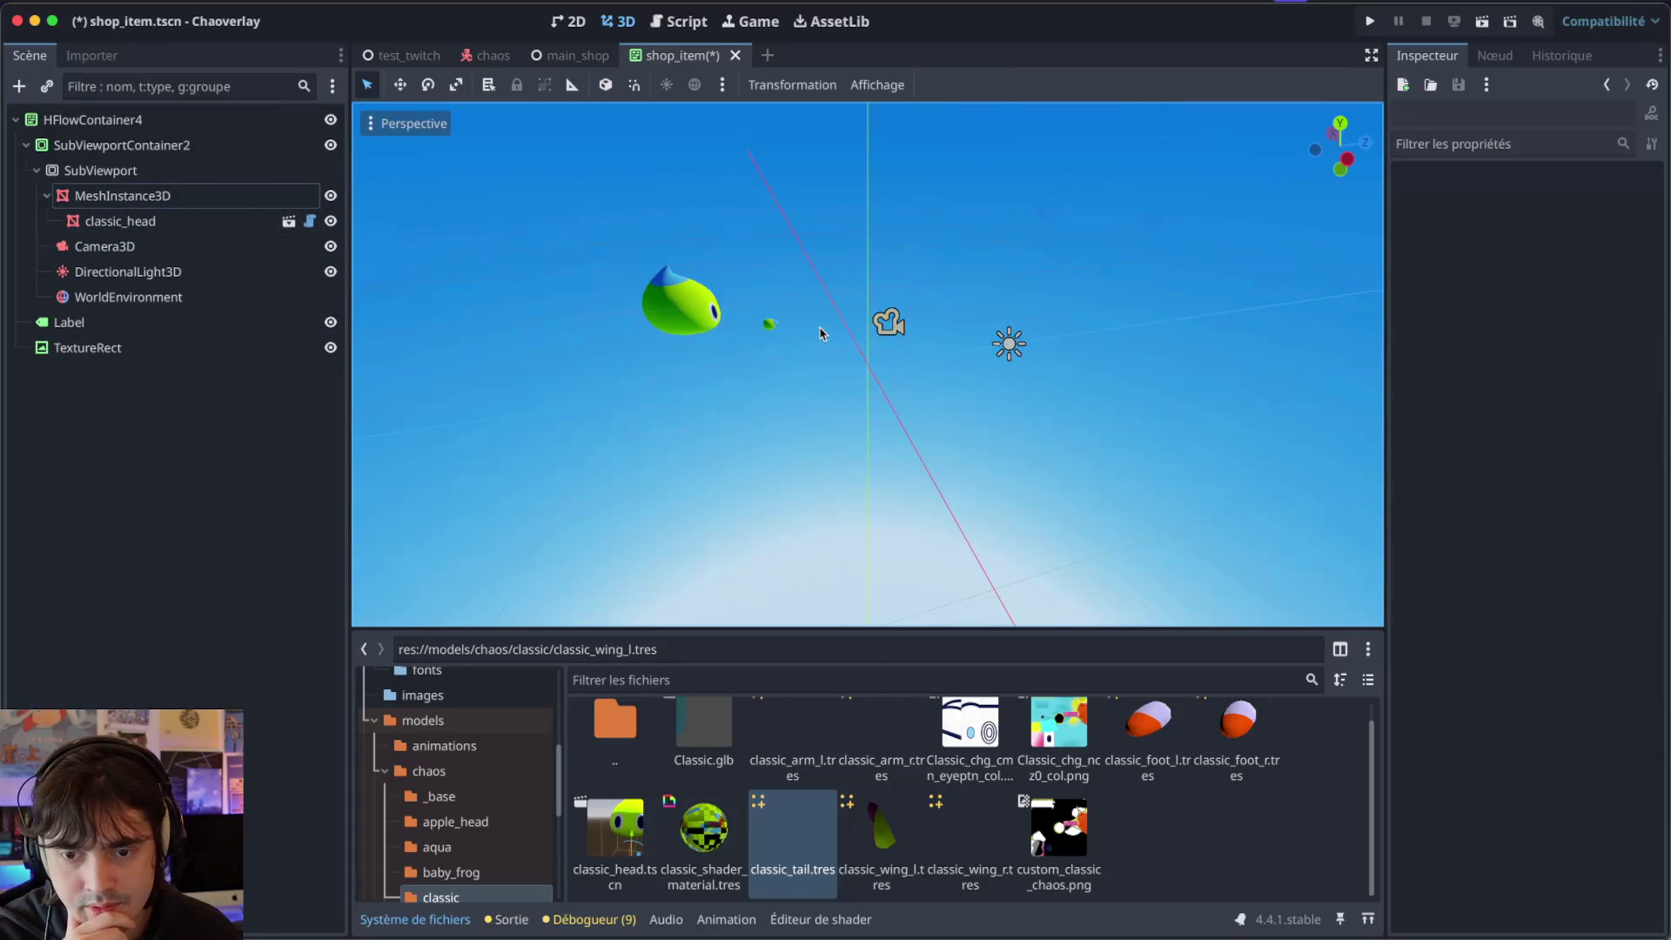
click(670, 294)
click(235, 196)
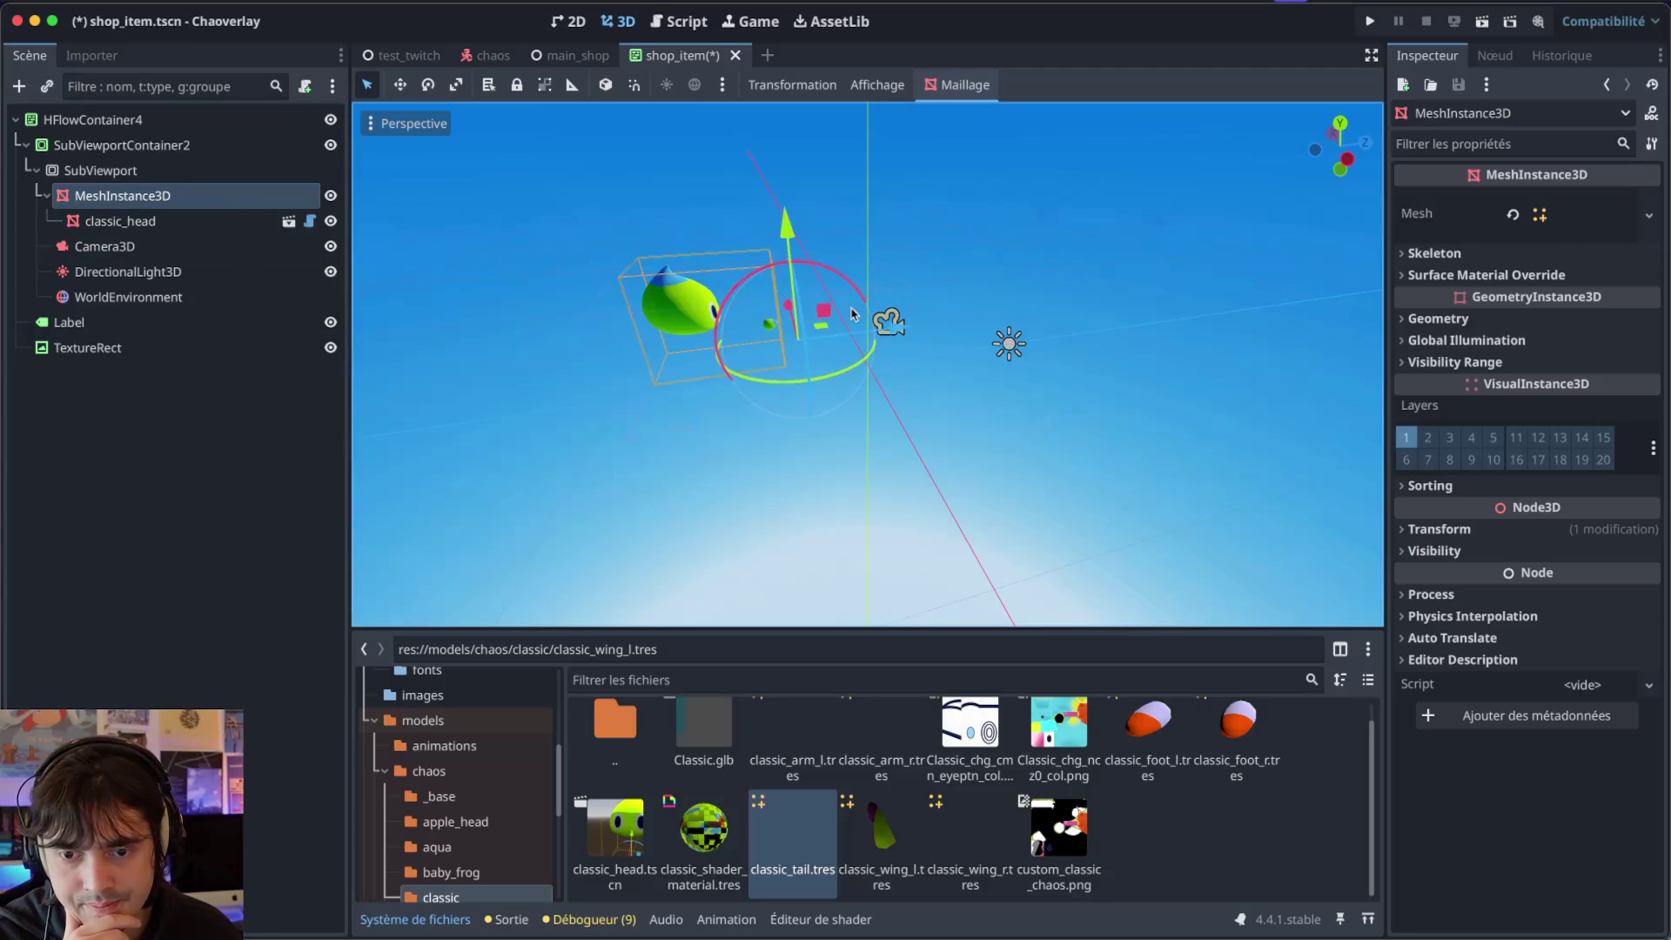
drag(896, 329, 838, 335)
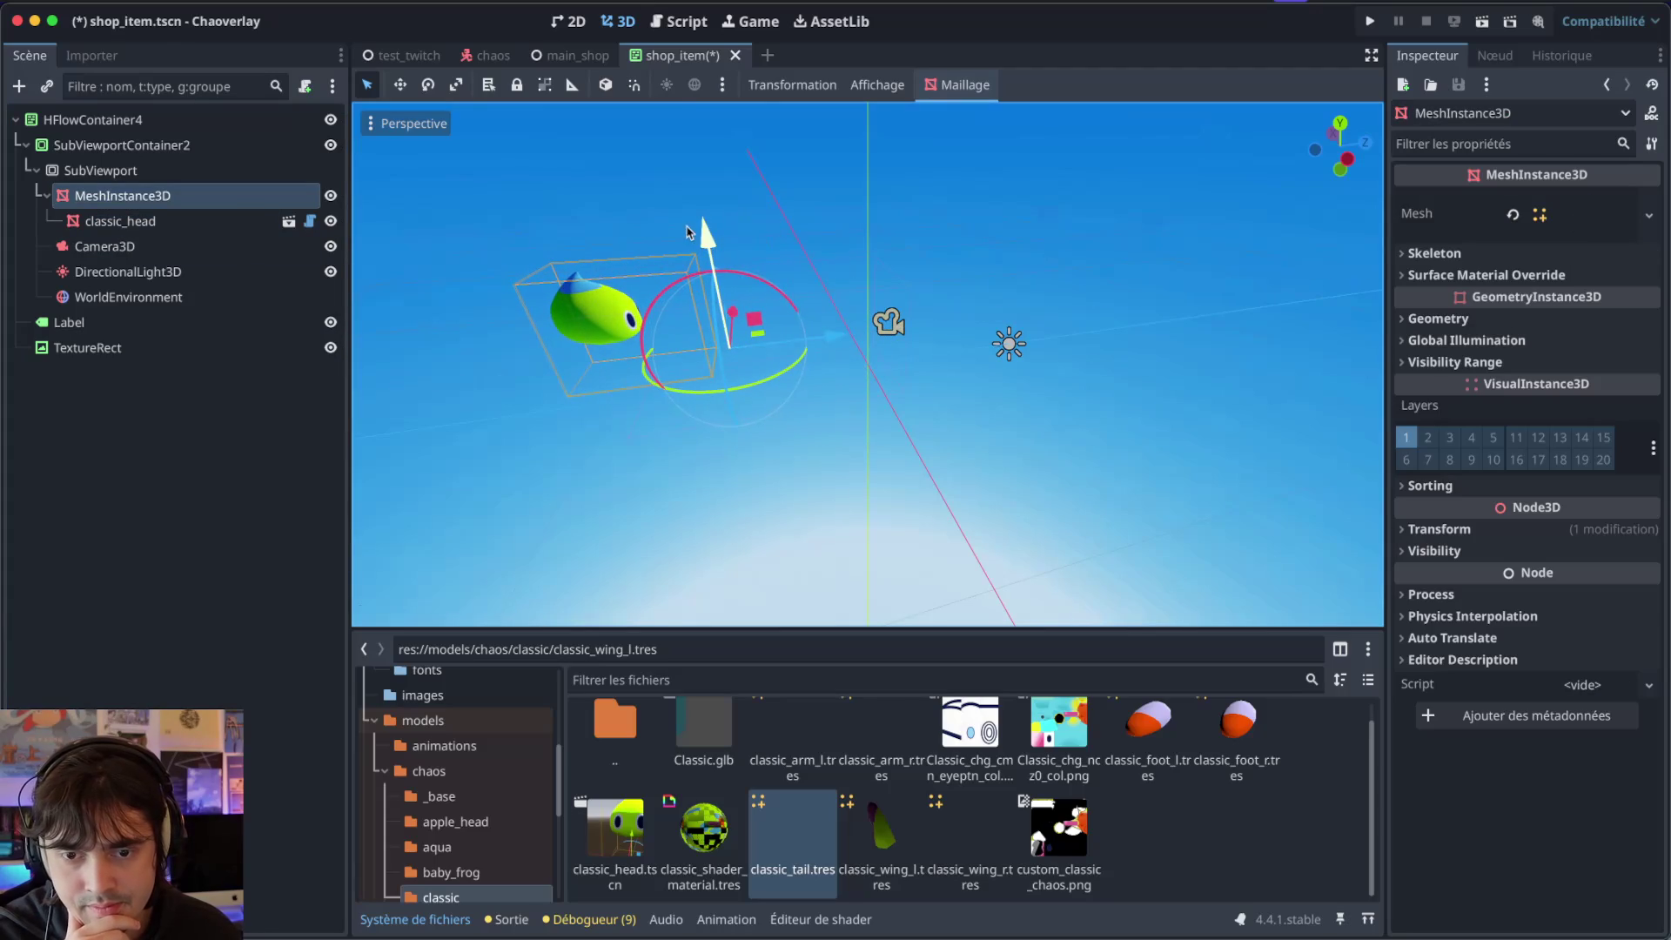
drag(705, 235, 701, 223)
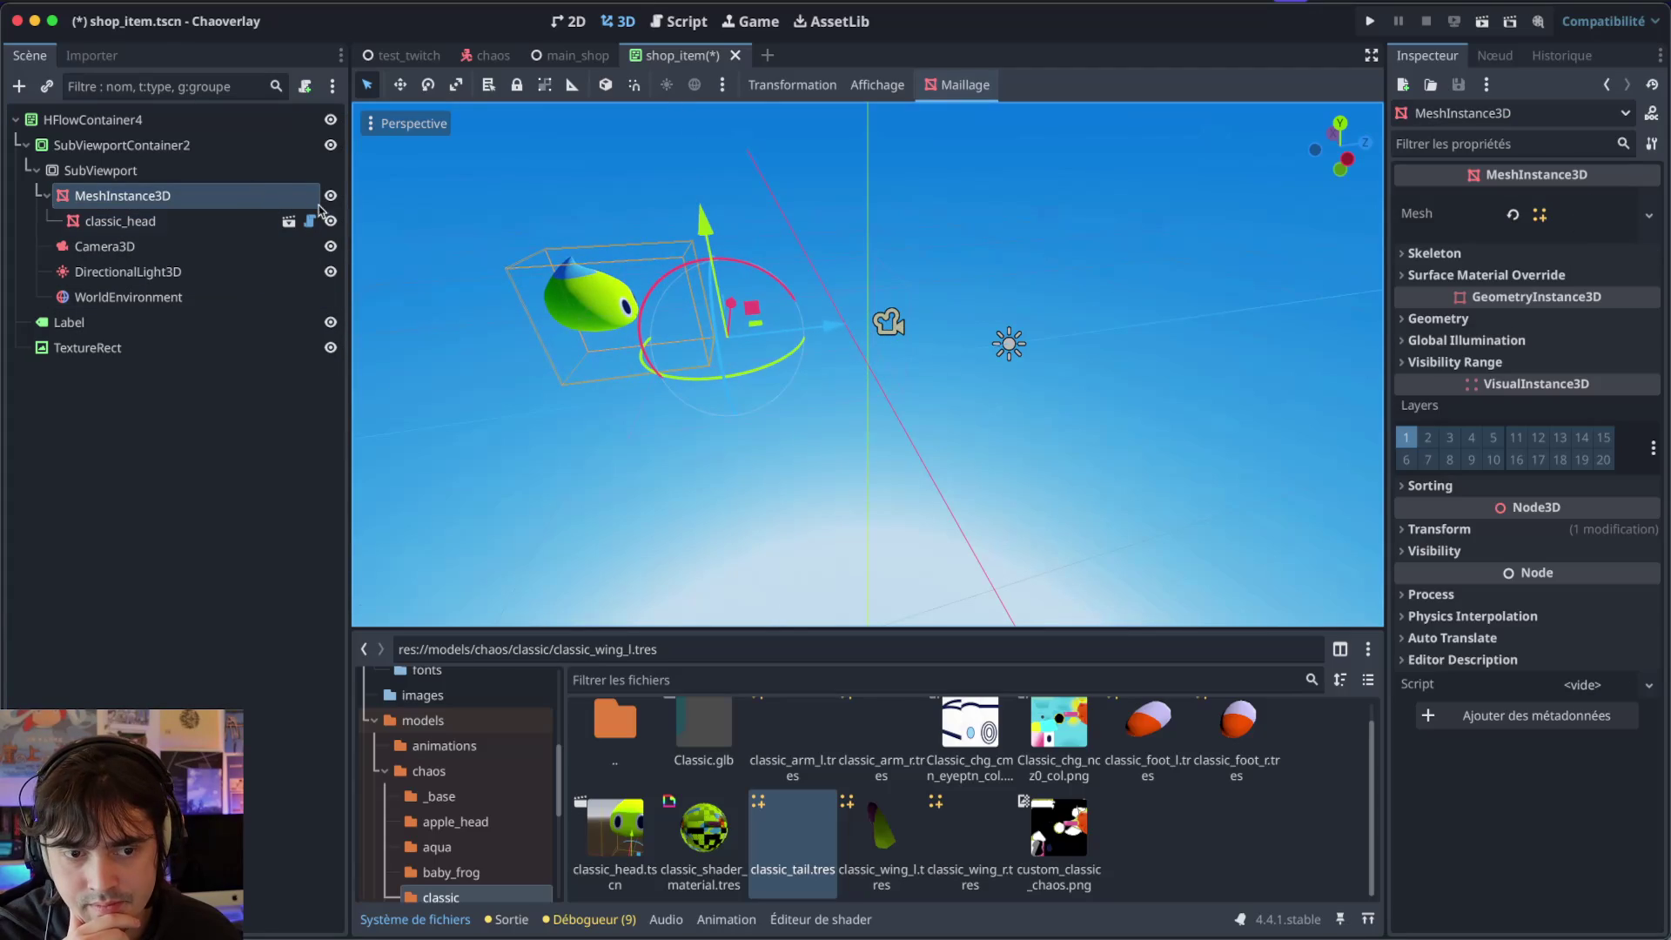
Hide classic_head again and reselect MeshInstance3D.
click(209, 255)
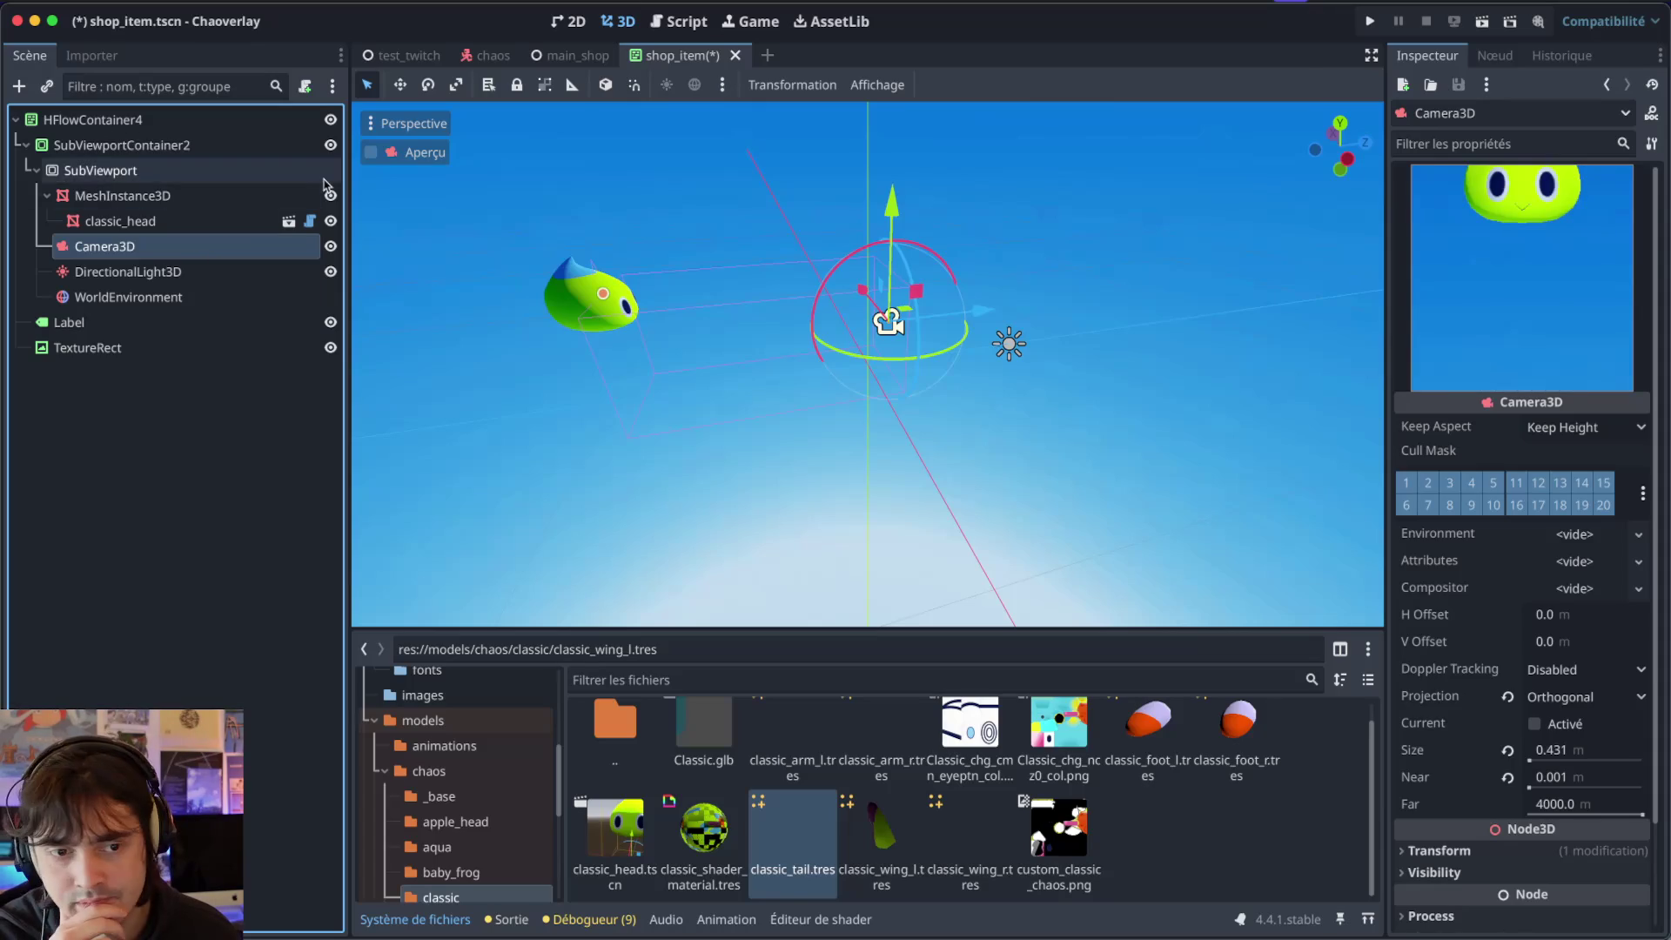
click(330, 221)
drag(504, 283, 605, 319)
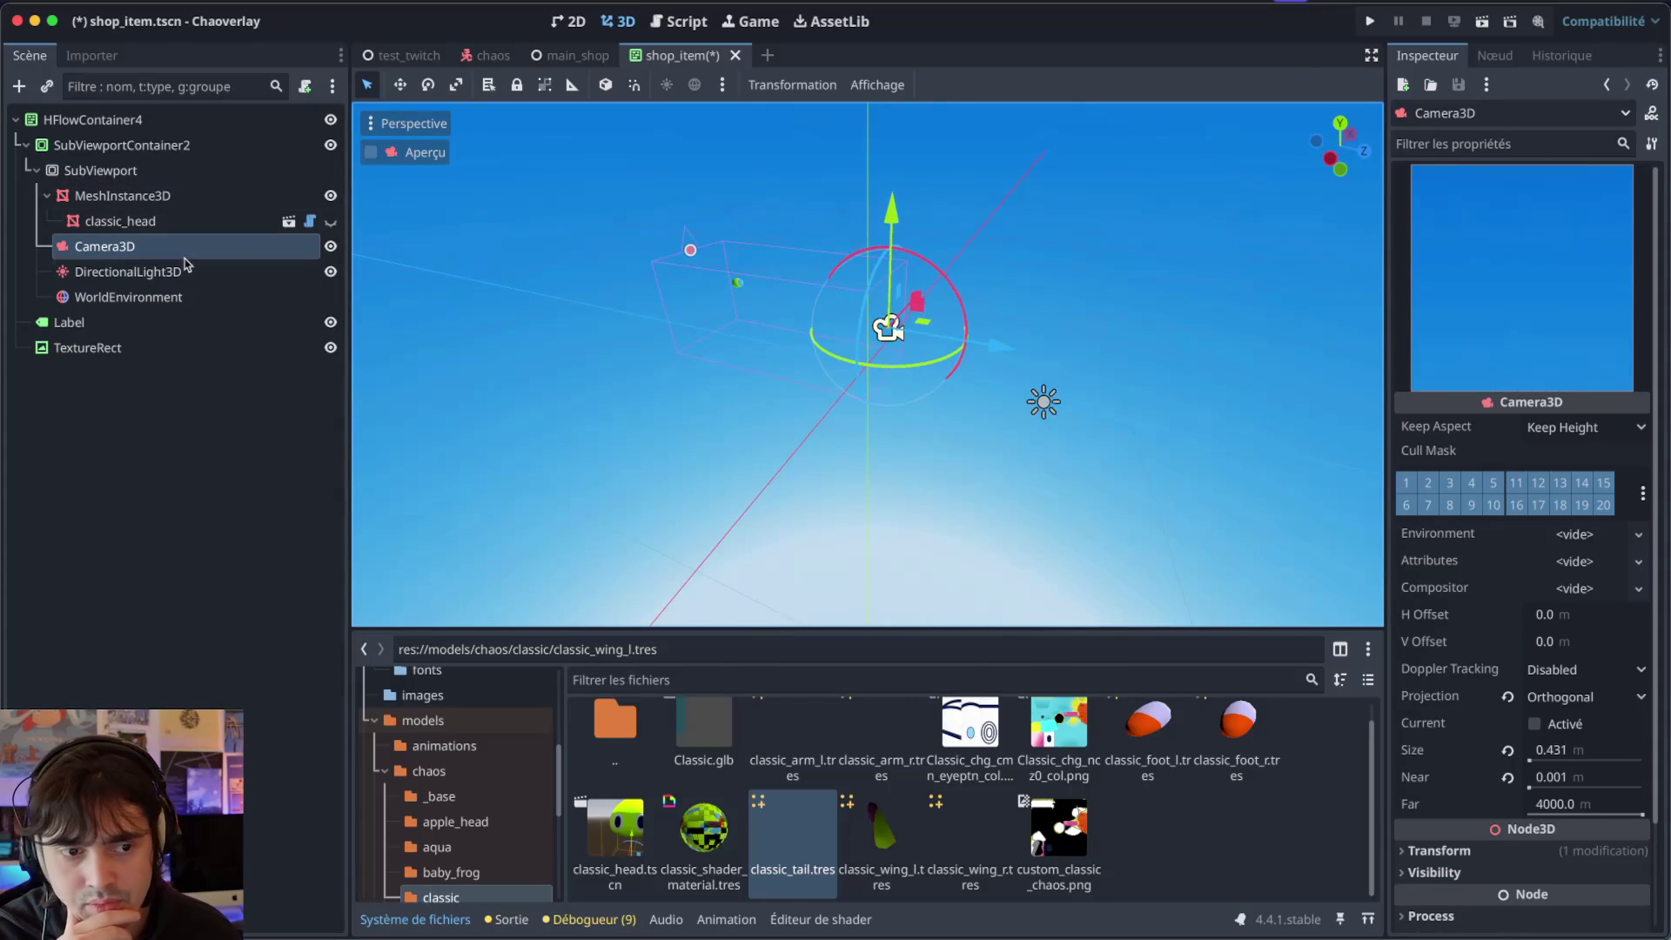
click(177, 205)
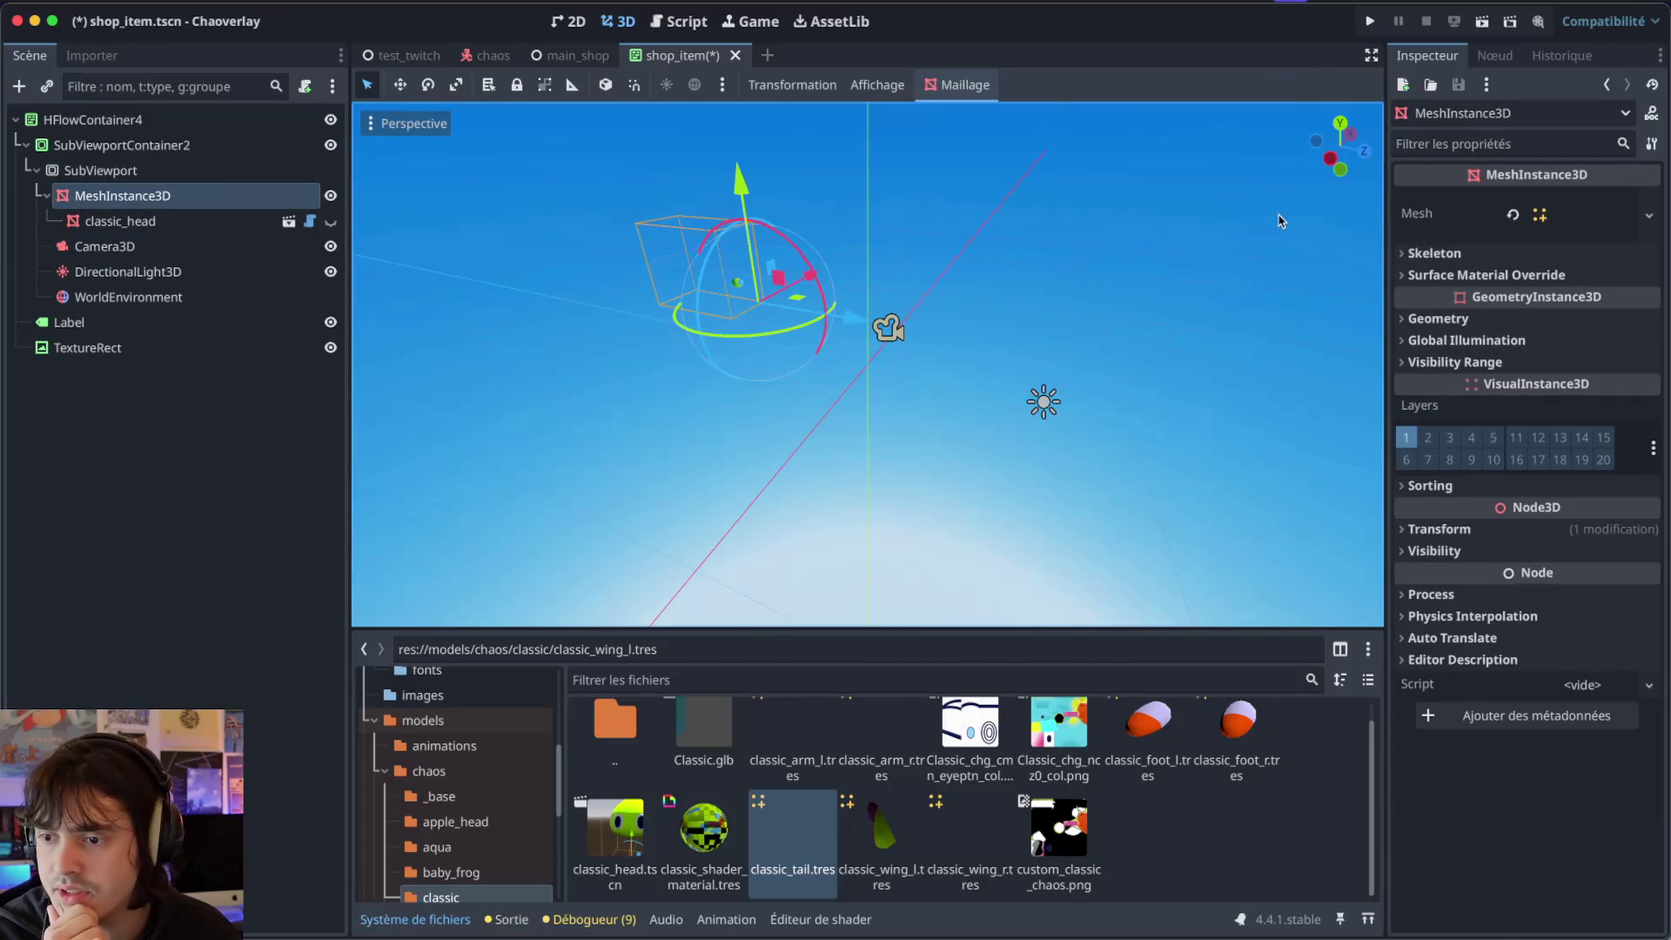
Clear MeshInstance3D's Skeleton property with the Vider option.
click(1423, 256)
click(1424, 333)
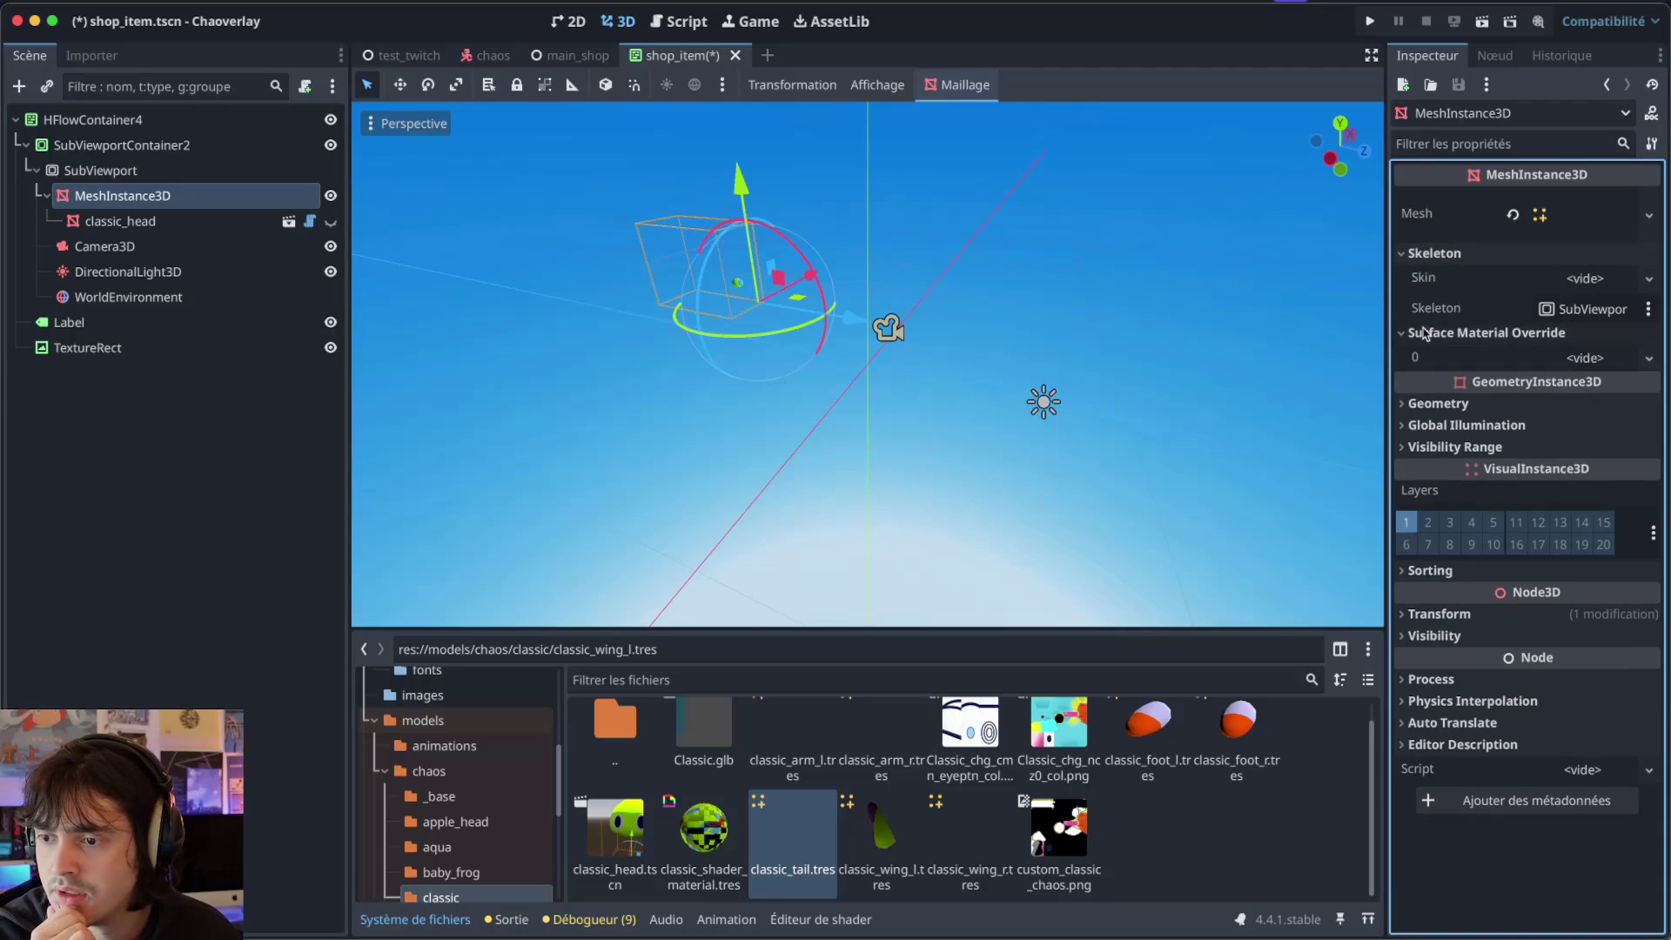
click(1416, 331)
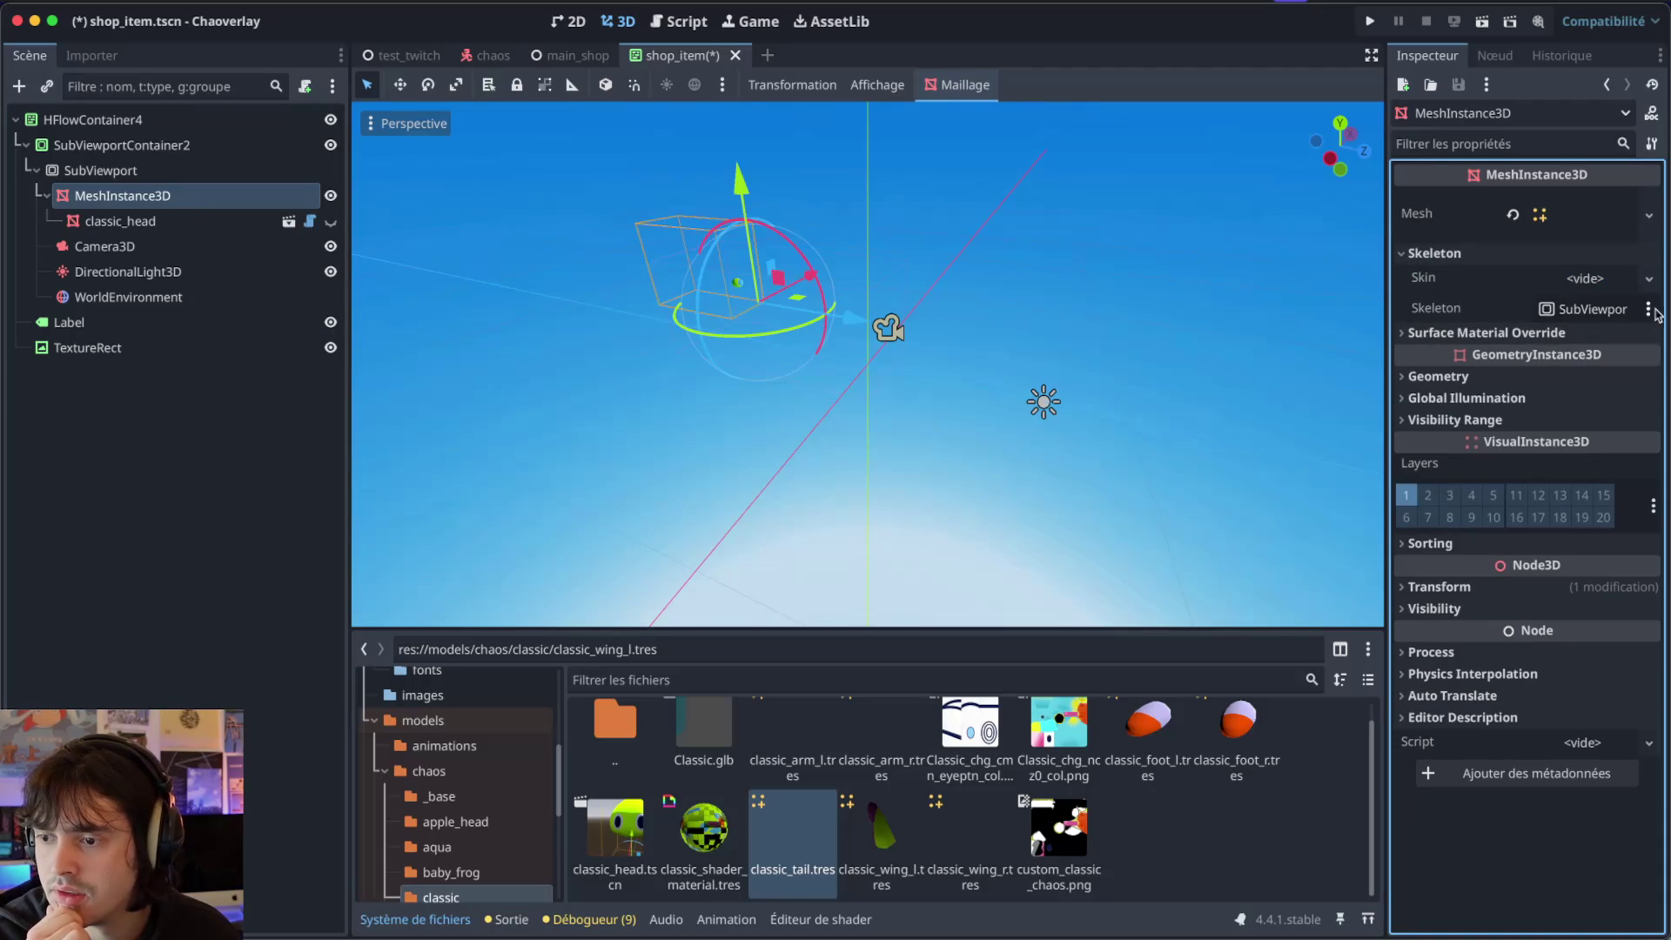
click(1648, 309)
click(1537, 335)
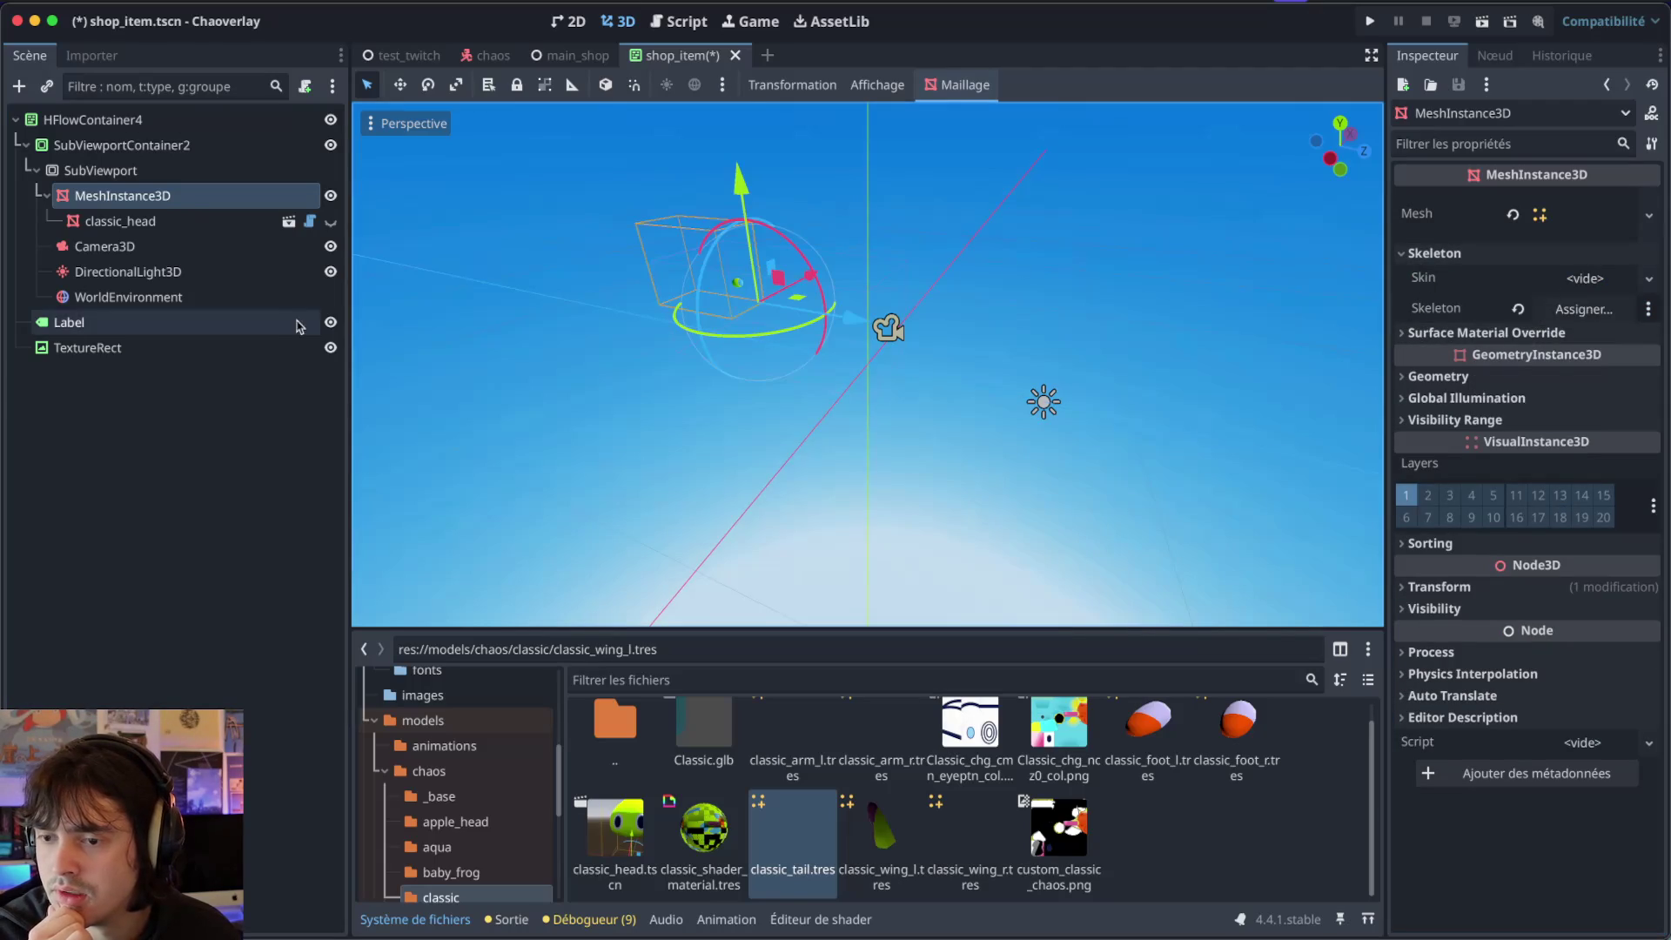
Select Camera3D, then go back to MeshInstance3D.
scroll(795, 287, up, 2)
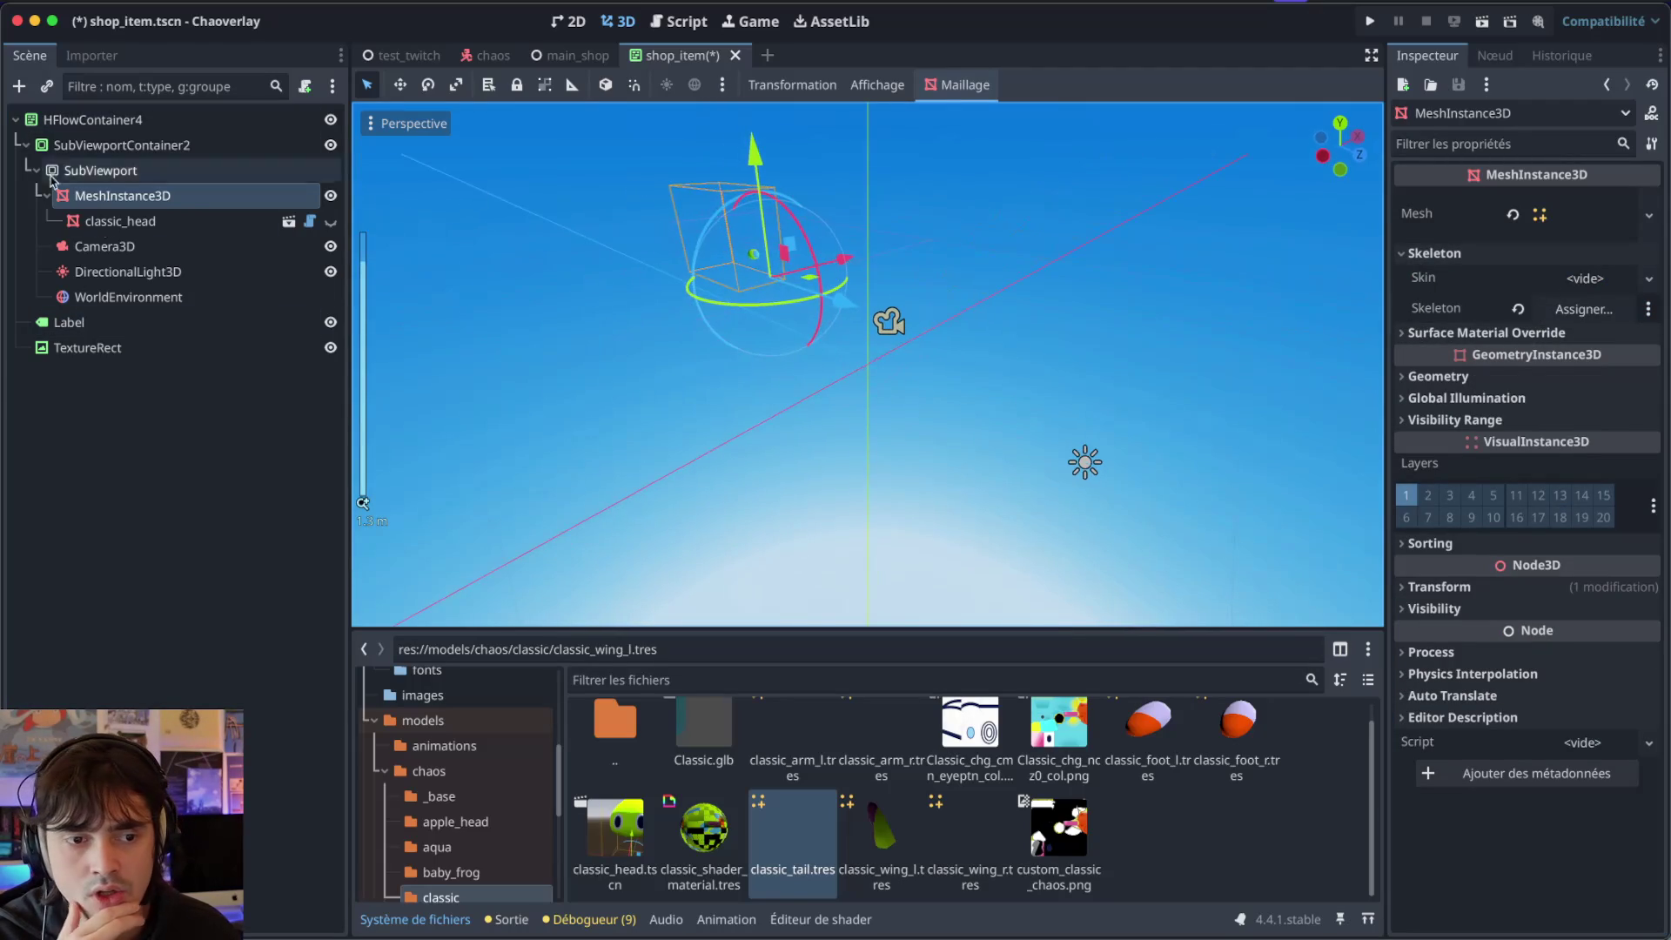
click(130, 247)
scroll(842, 250, right, 10)
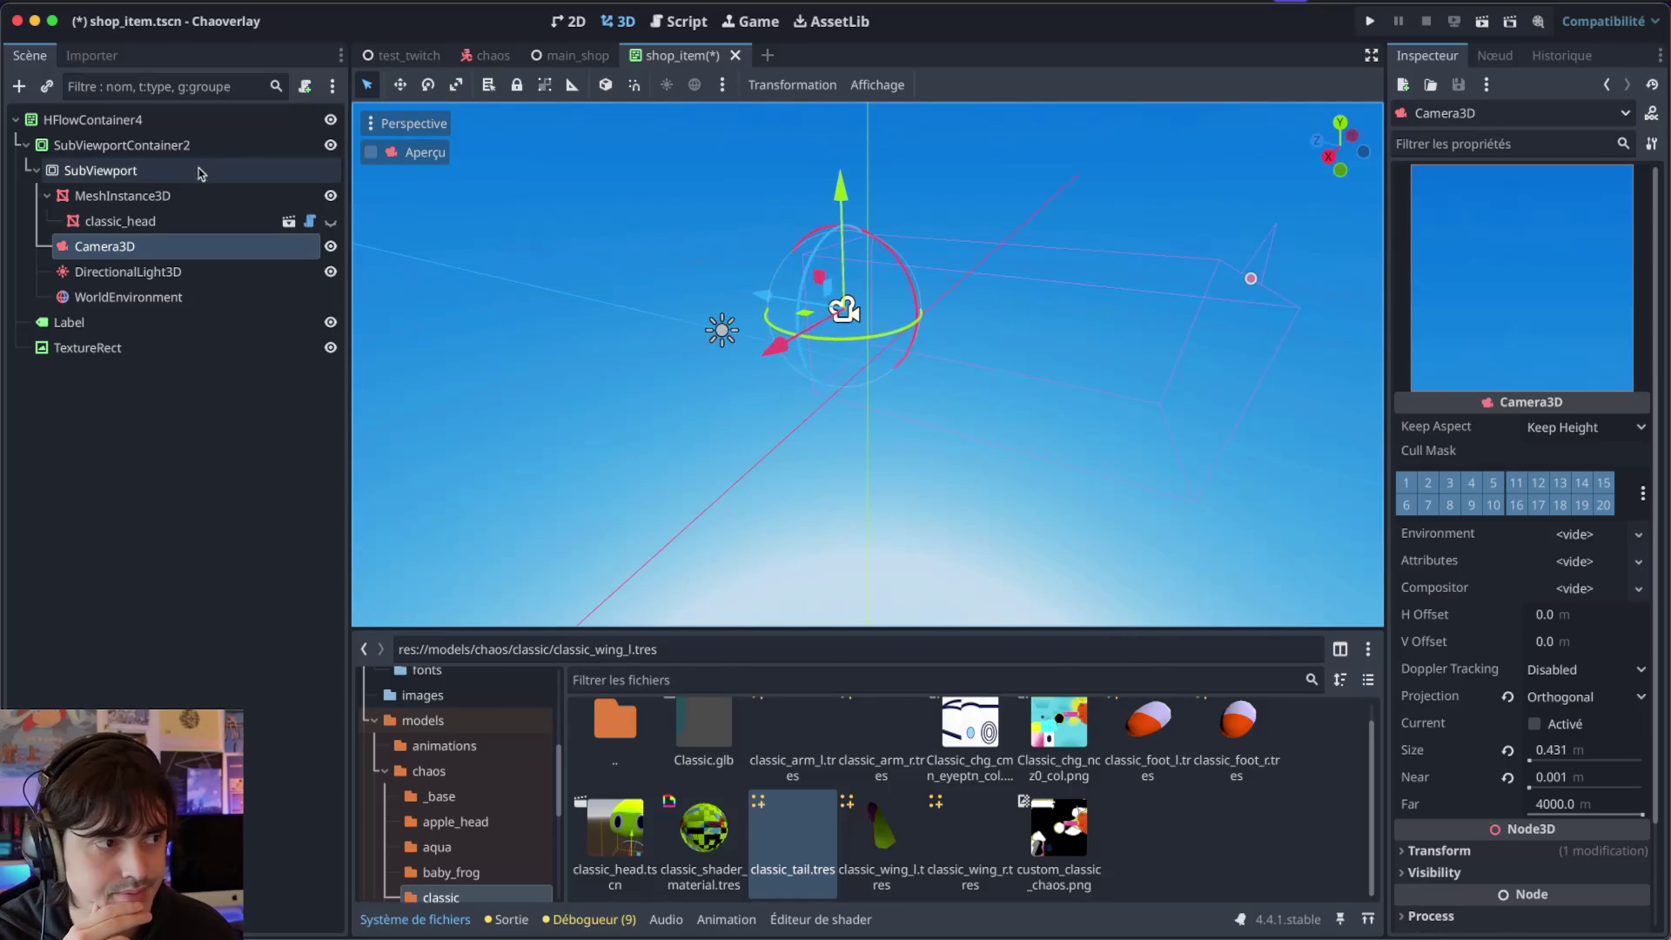
click(218, 195)
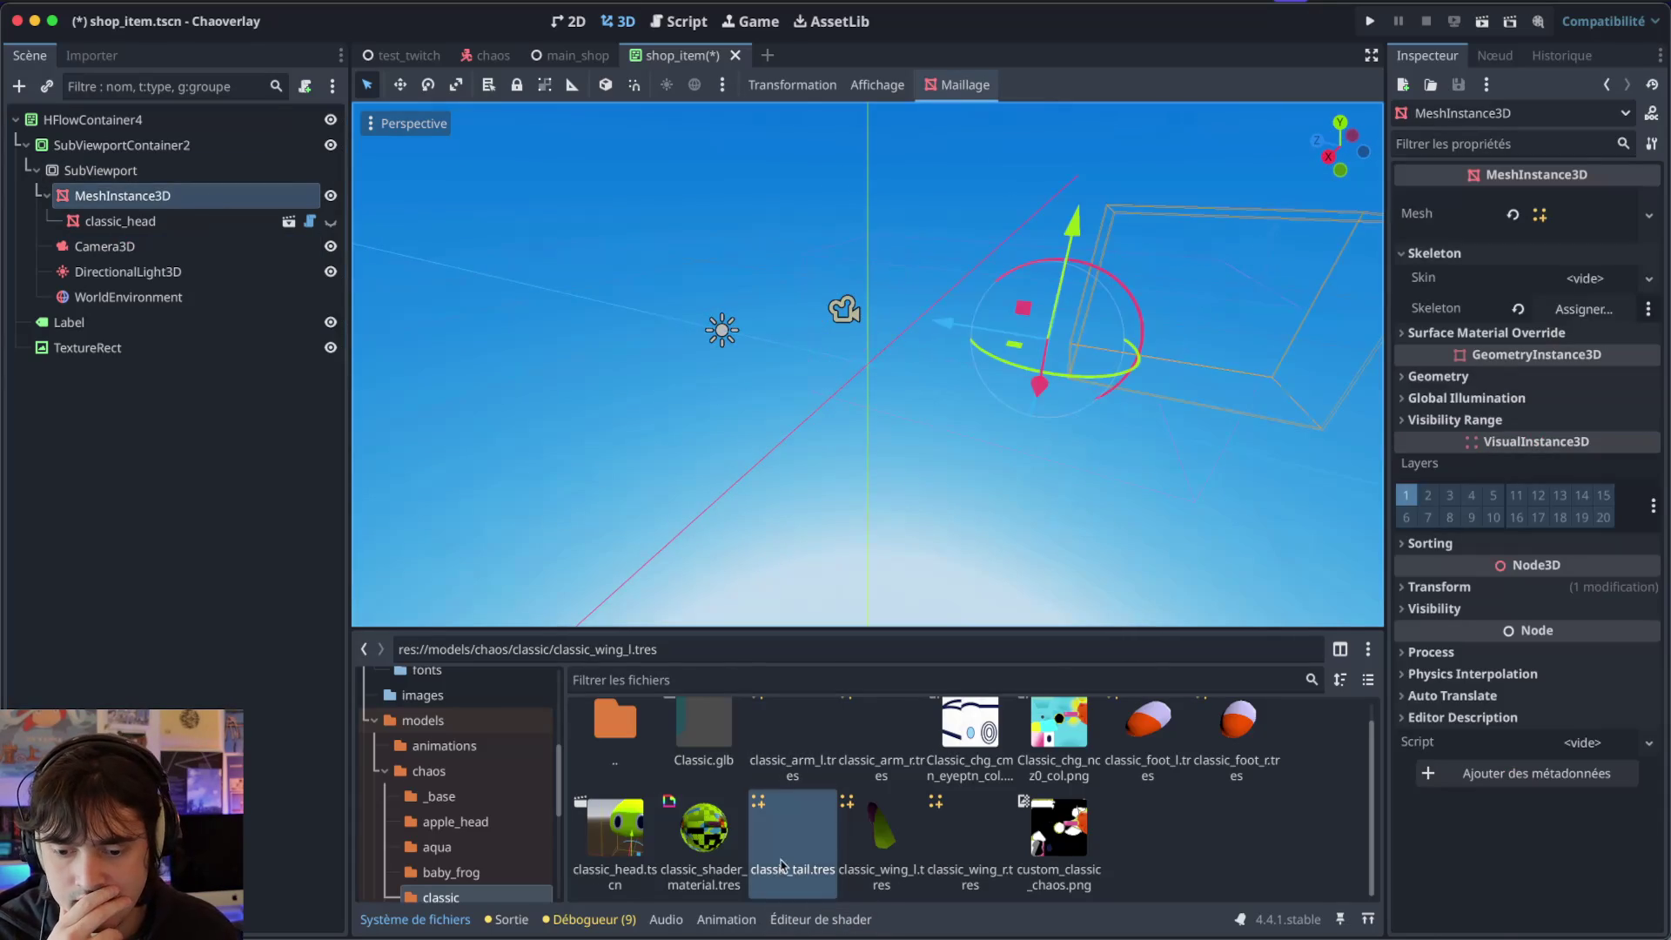
Drop classic_wing_l.tres into MeshInstance3D's Mesh slot, then select Camera3D.
scroll(932, 808, up, 1)
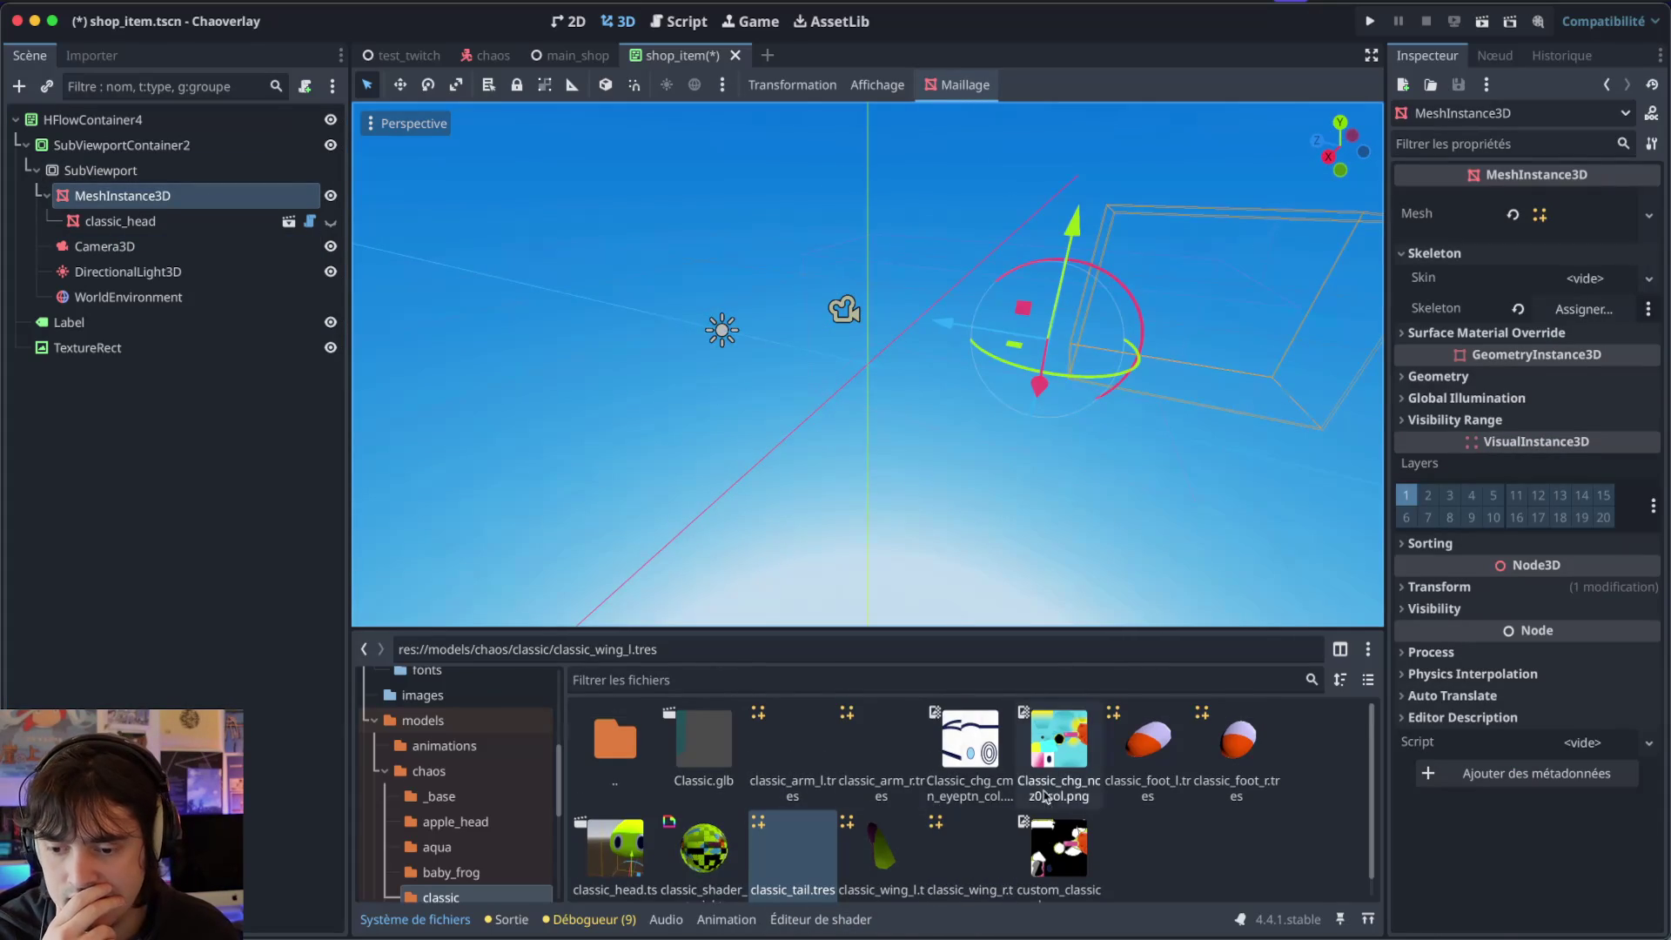
click(901, 851)
drag(901, 851, 1617, 154)
drag(1610, 219, 1610, 219)
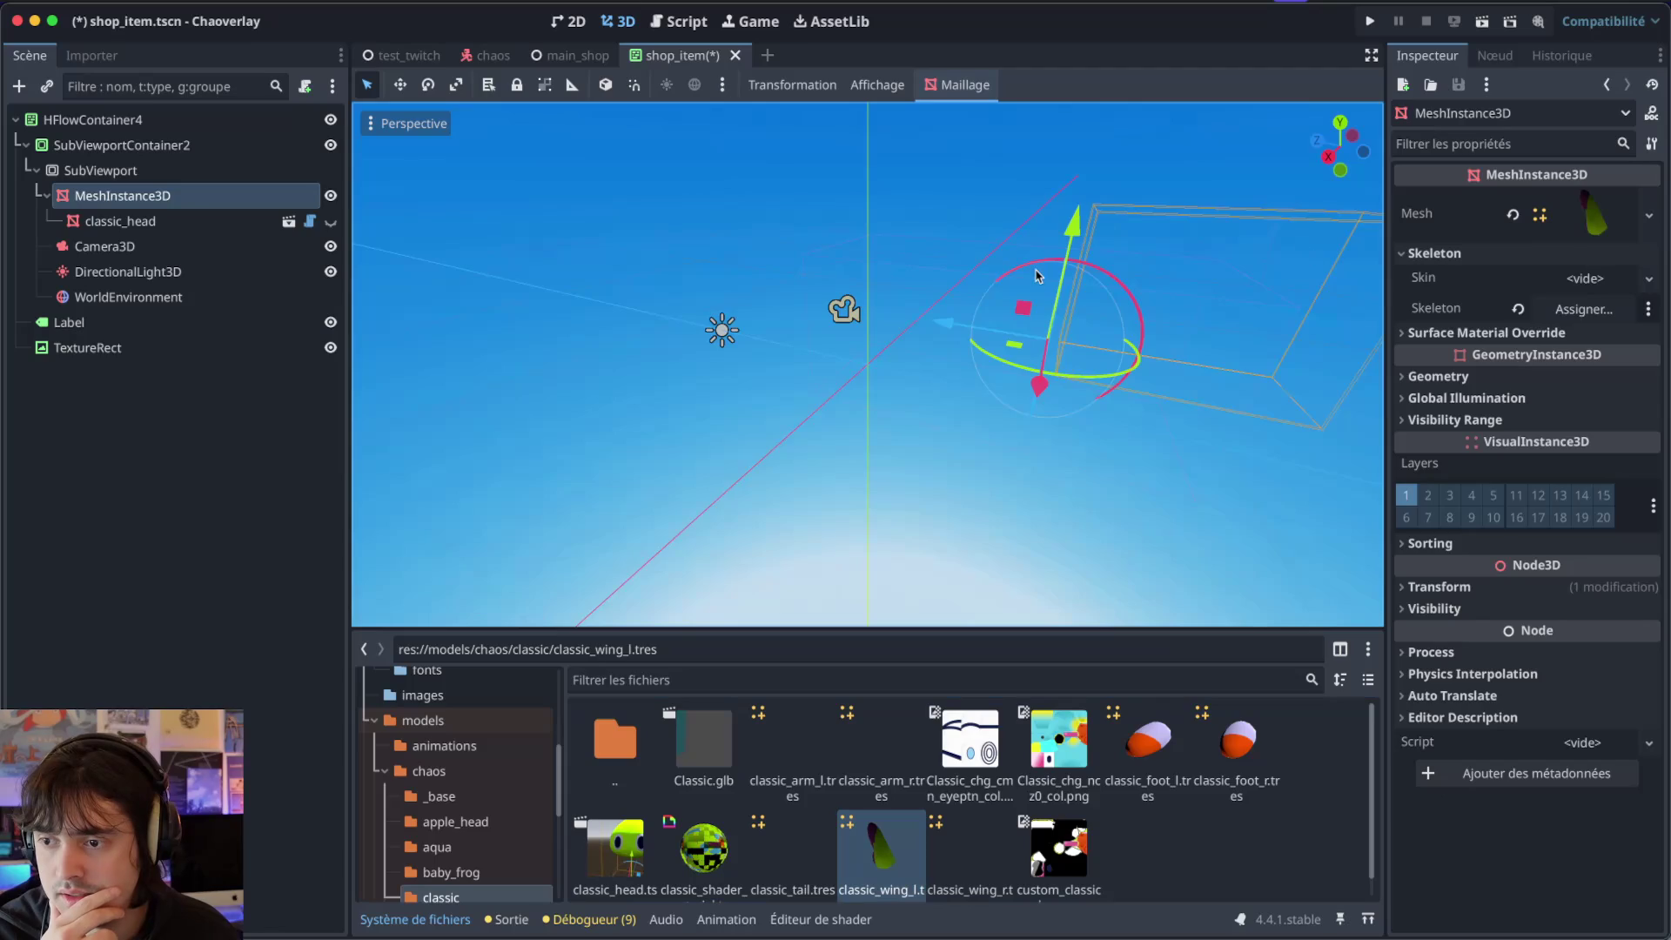
drag(1005, 275, 435, 243)
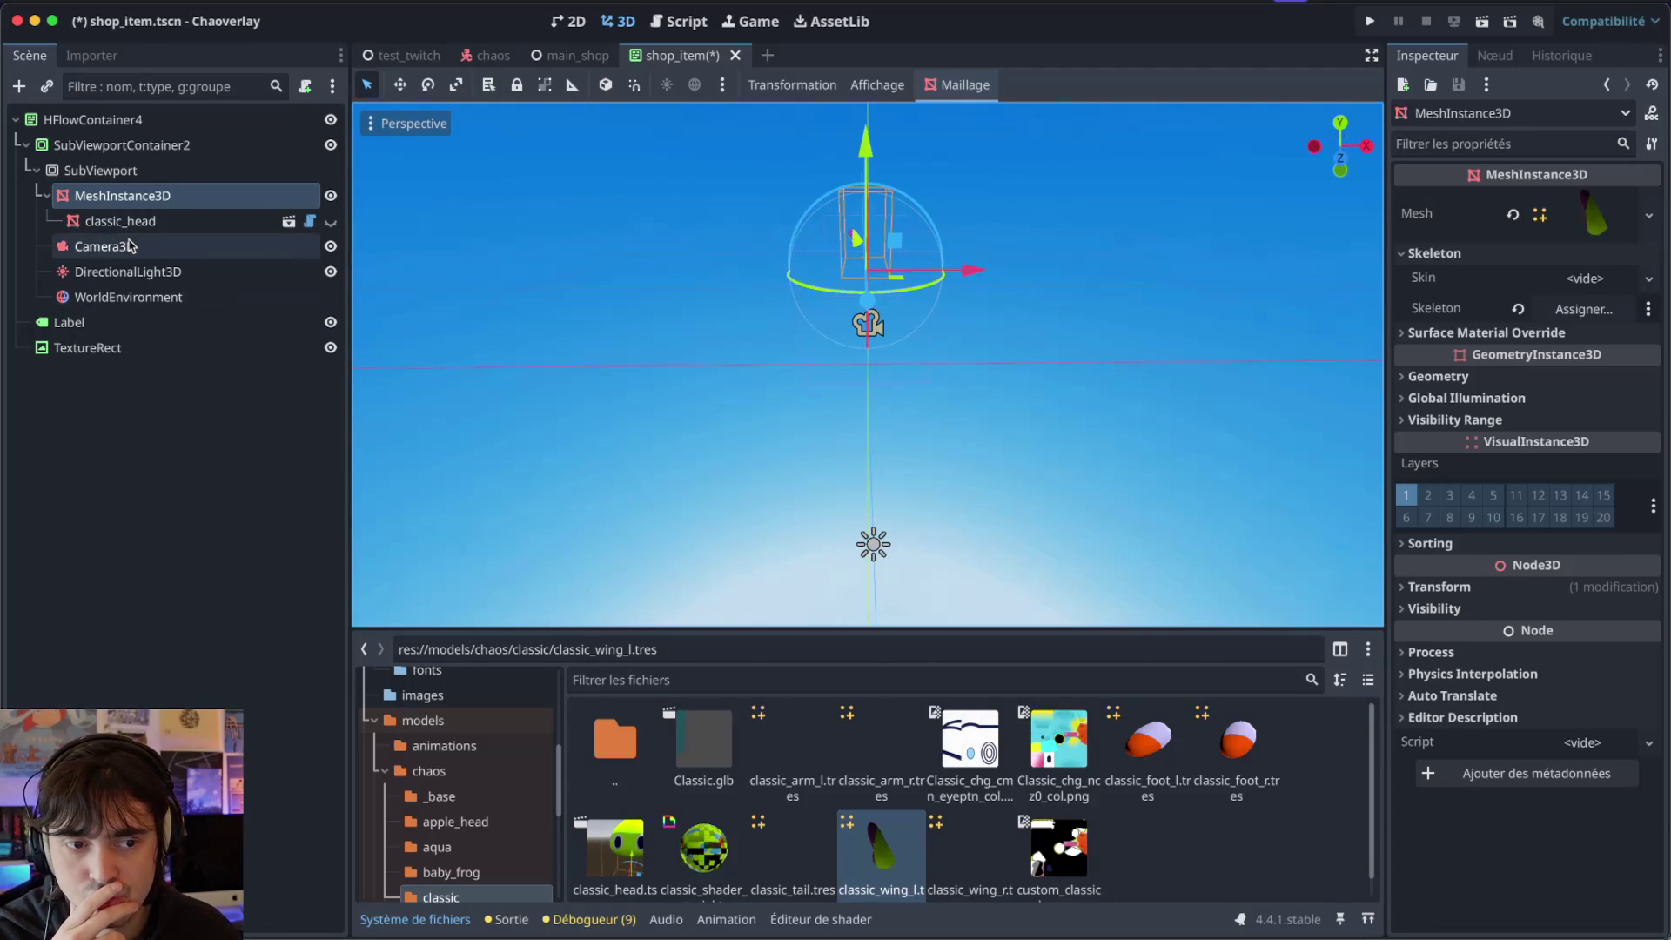
click(131, 246)
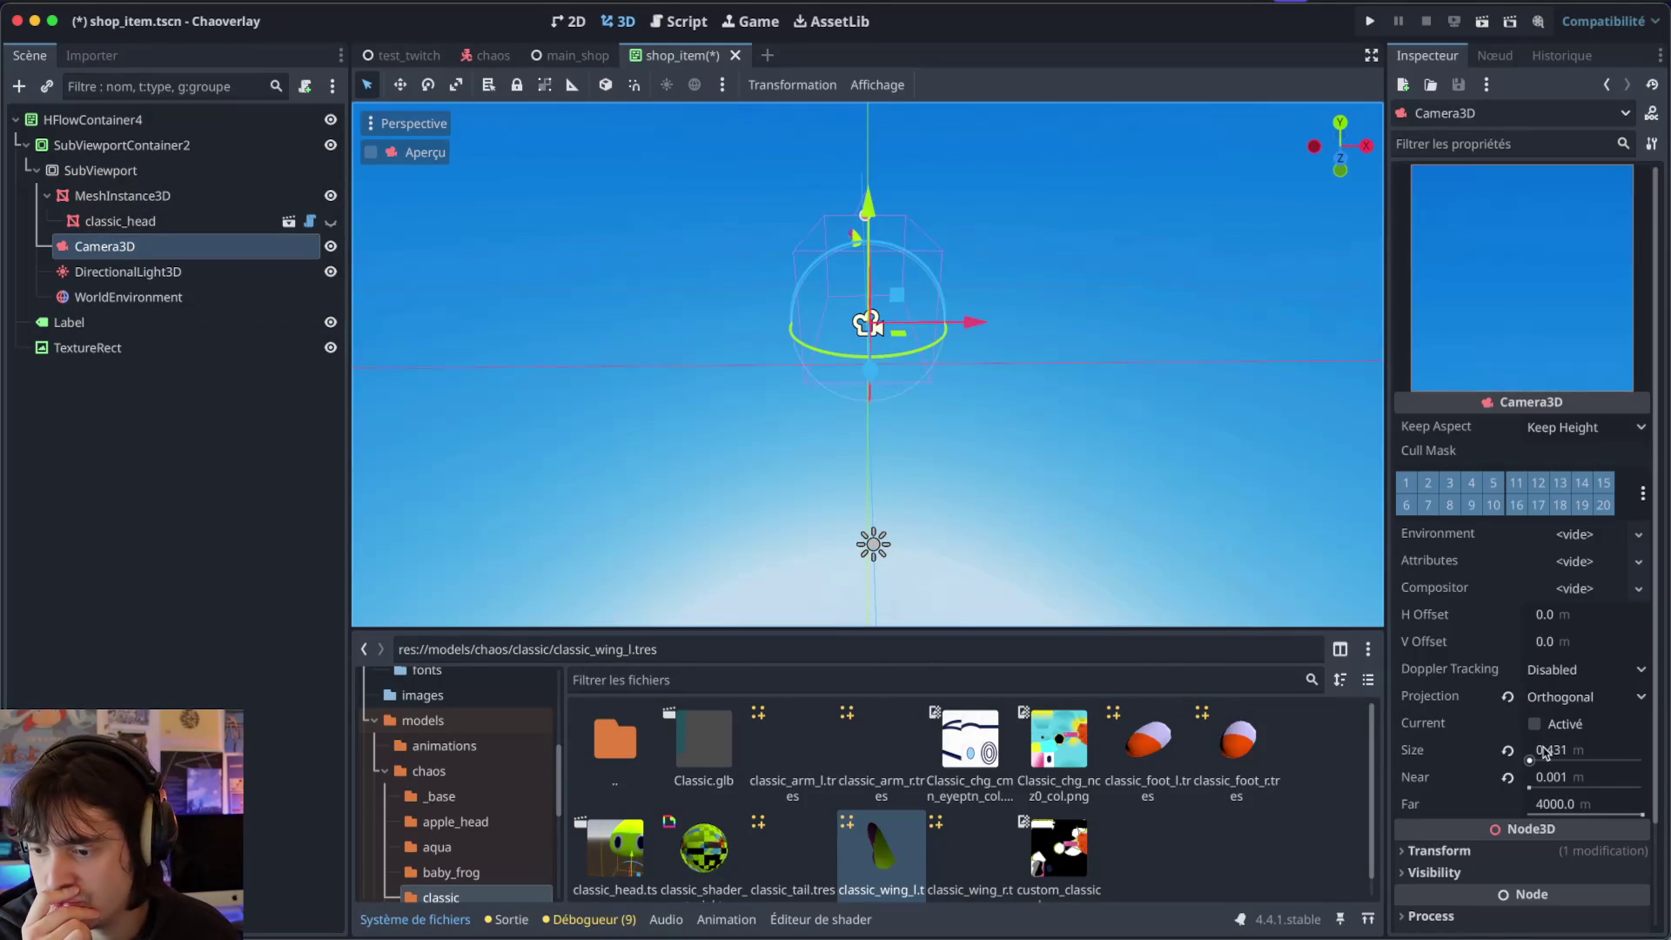
Adjust Camera3D's orthographic Size, Near and Far values by dragging.
drag(1545, 753, 1609, 753)
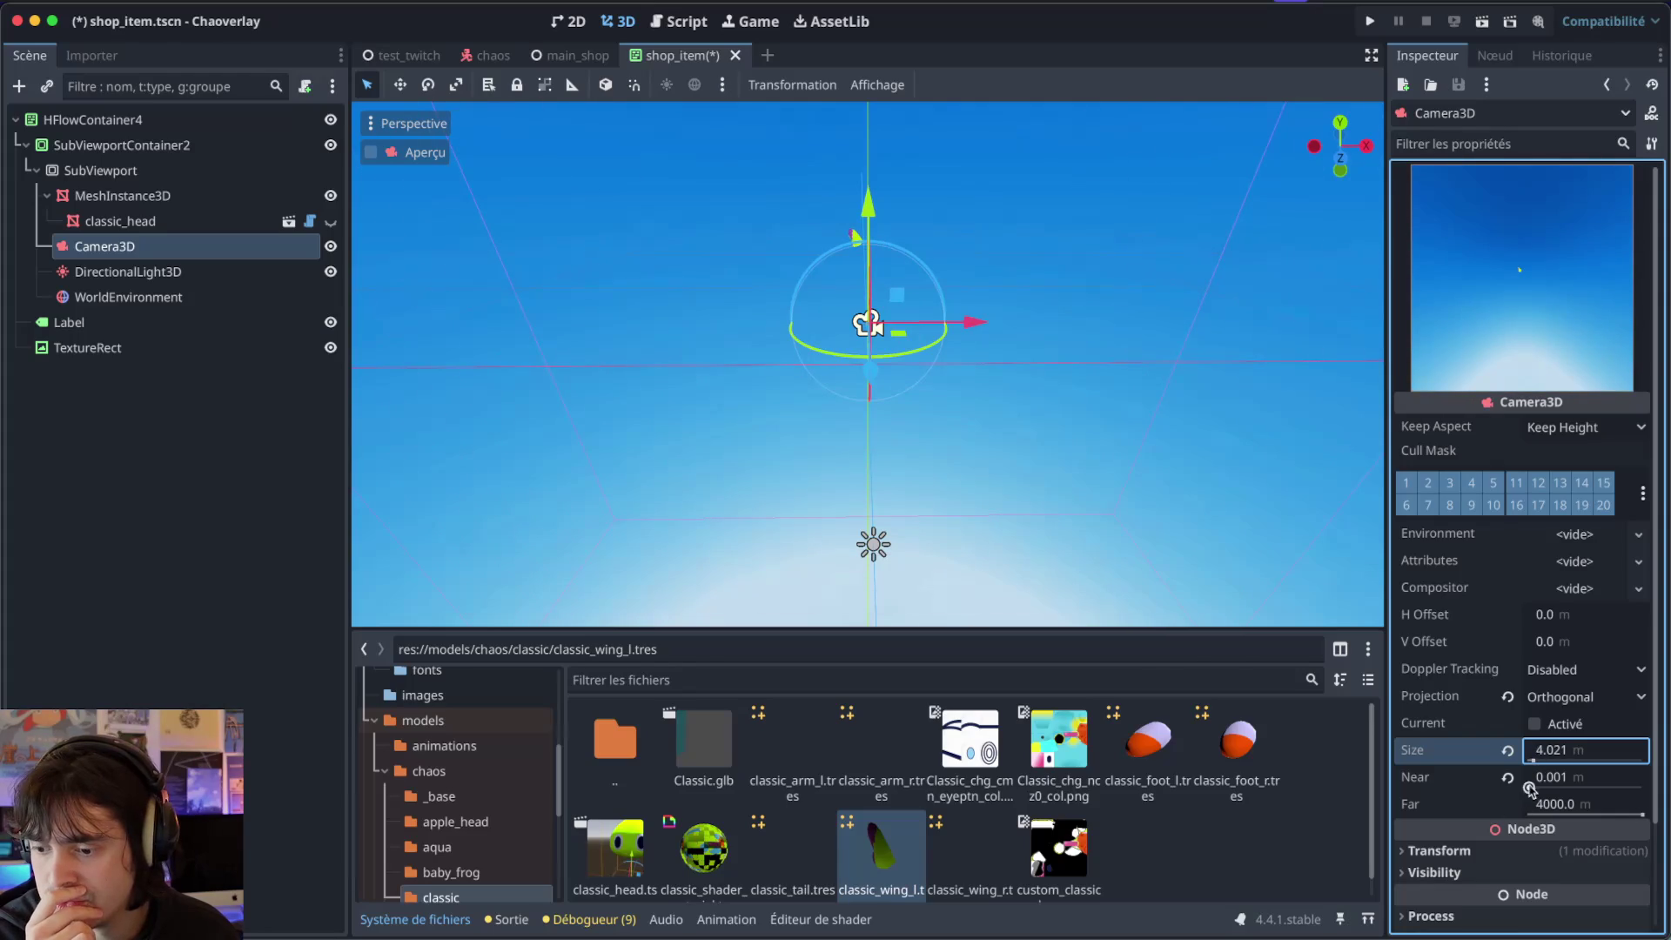
click(1507, 787)
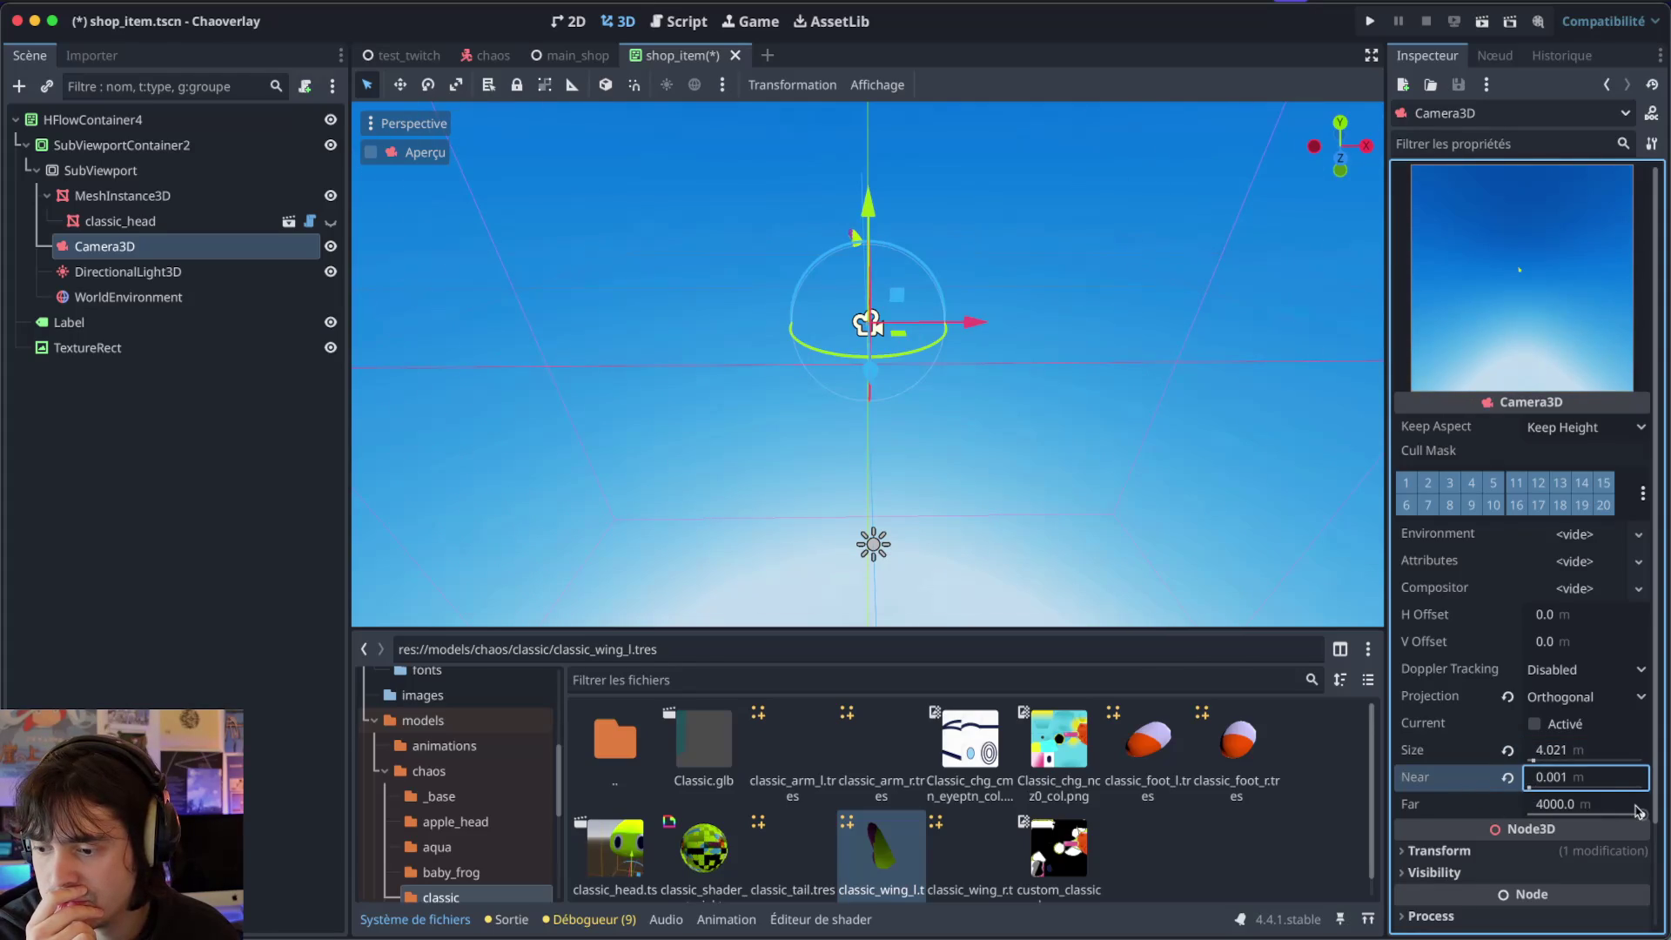
drag(1636, 811, 1629, 811)
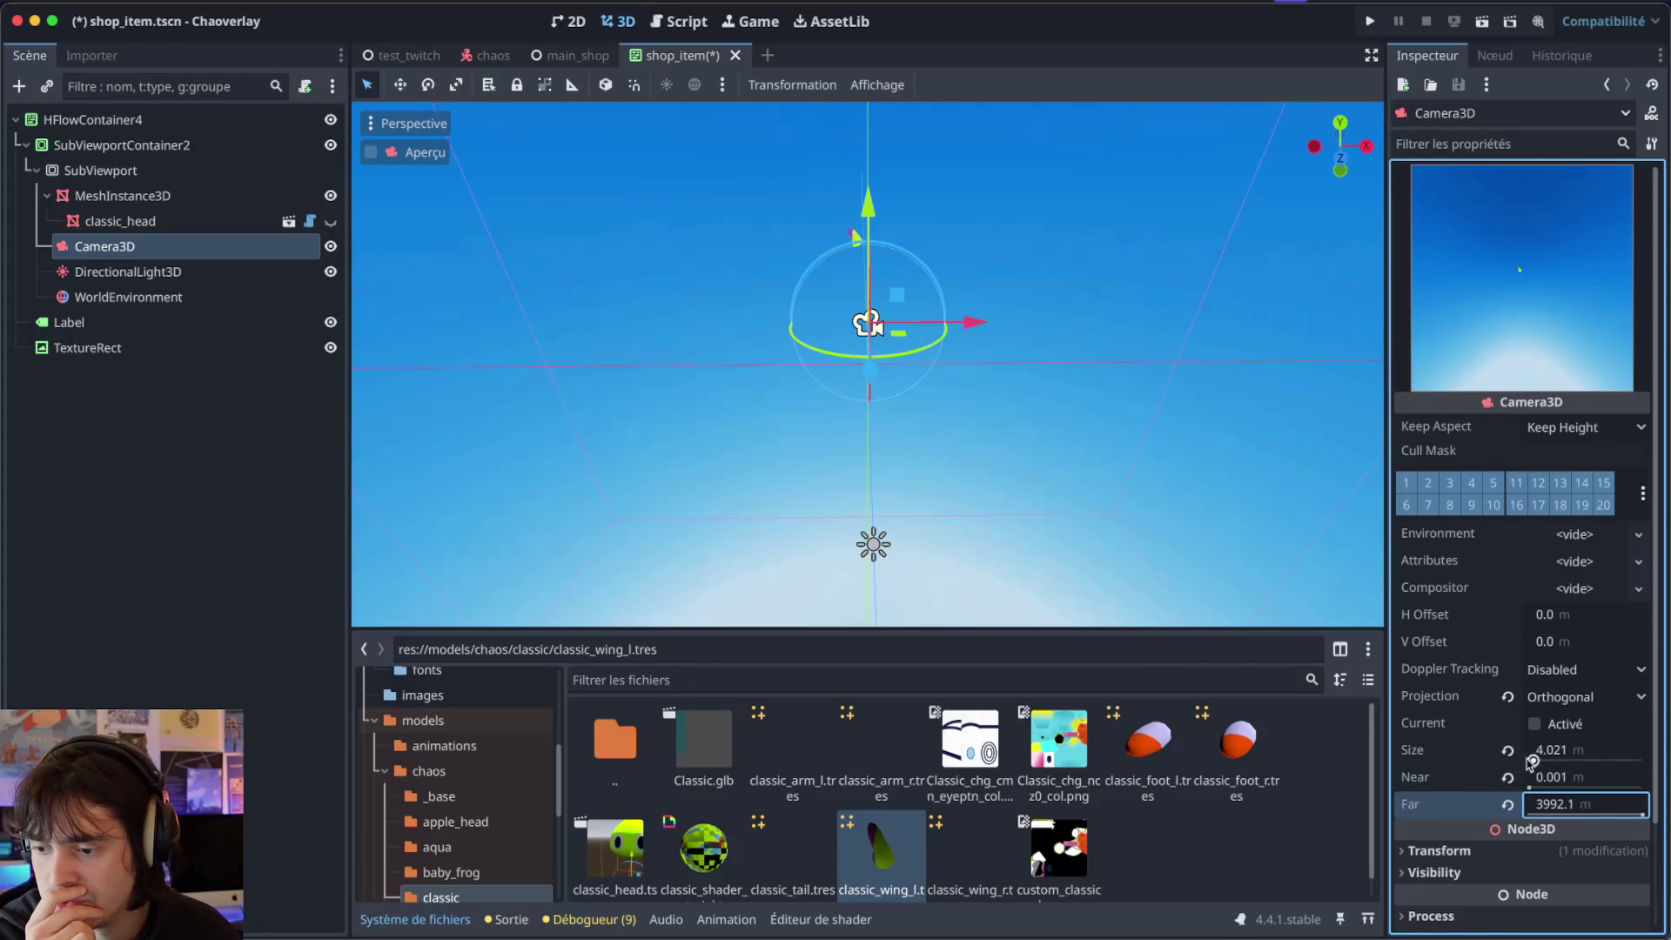
mouse_move(1532, 762)
mouse_down()
mouse_move(1504, 762)
mouse_move(1548, 763)
mouse_move(1529, 763)
mouse_up()
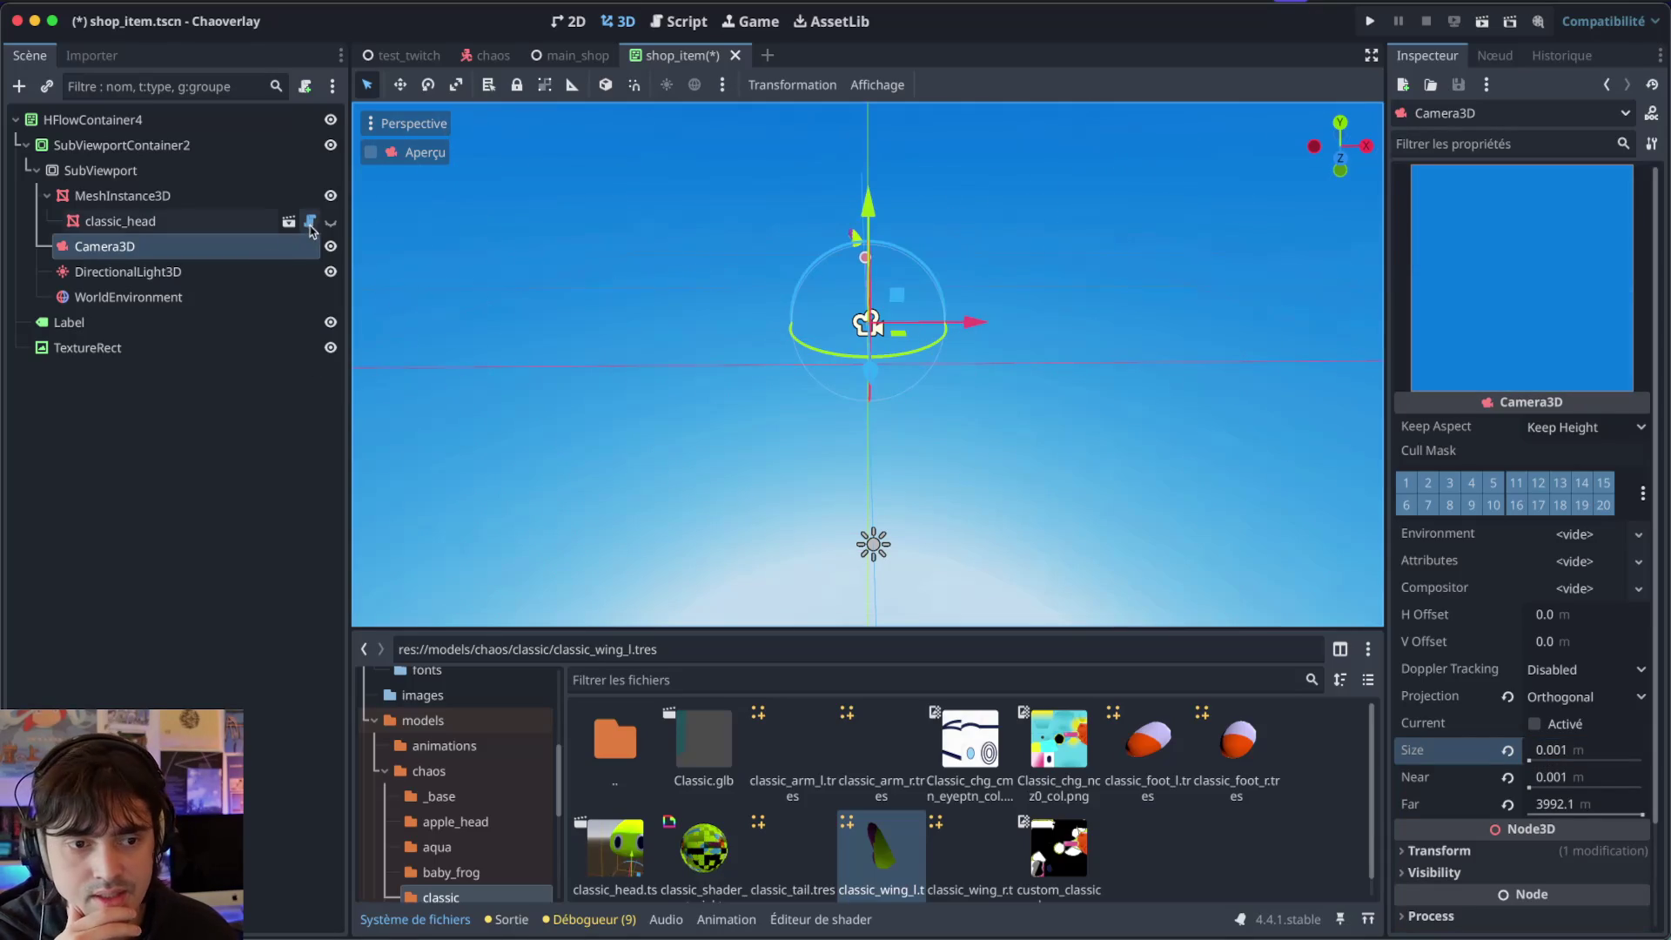
Show classic_head and set the camera Size to 0.321.
click(330, 221)
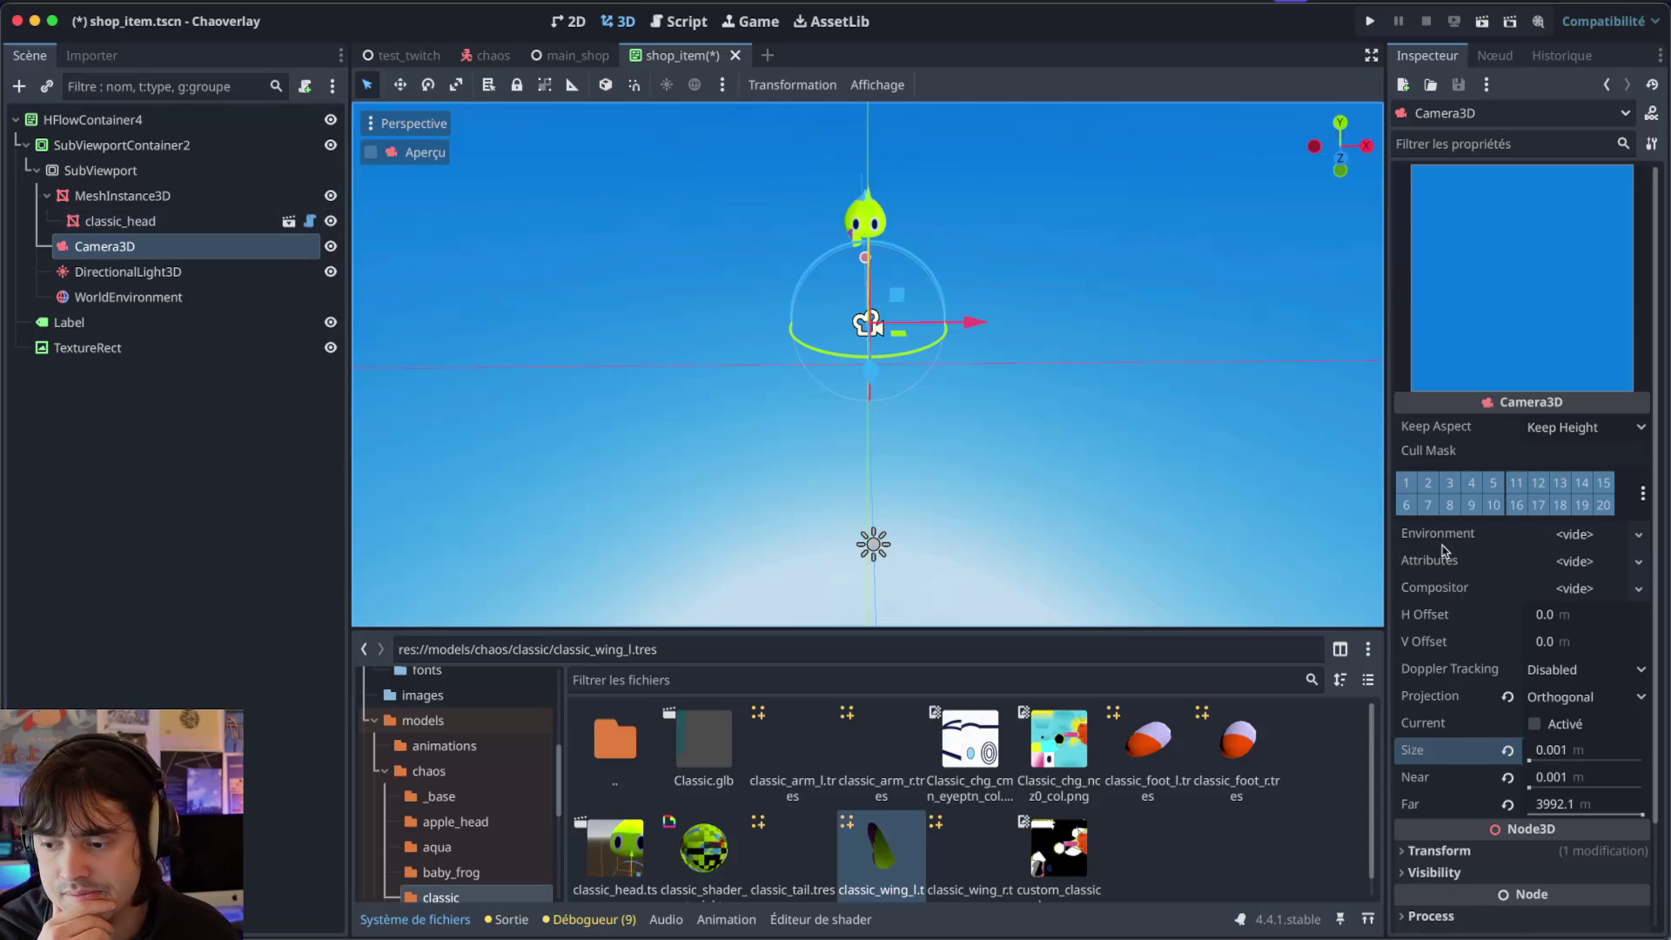
click(1534, 777)
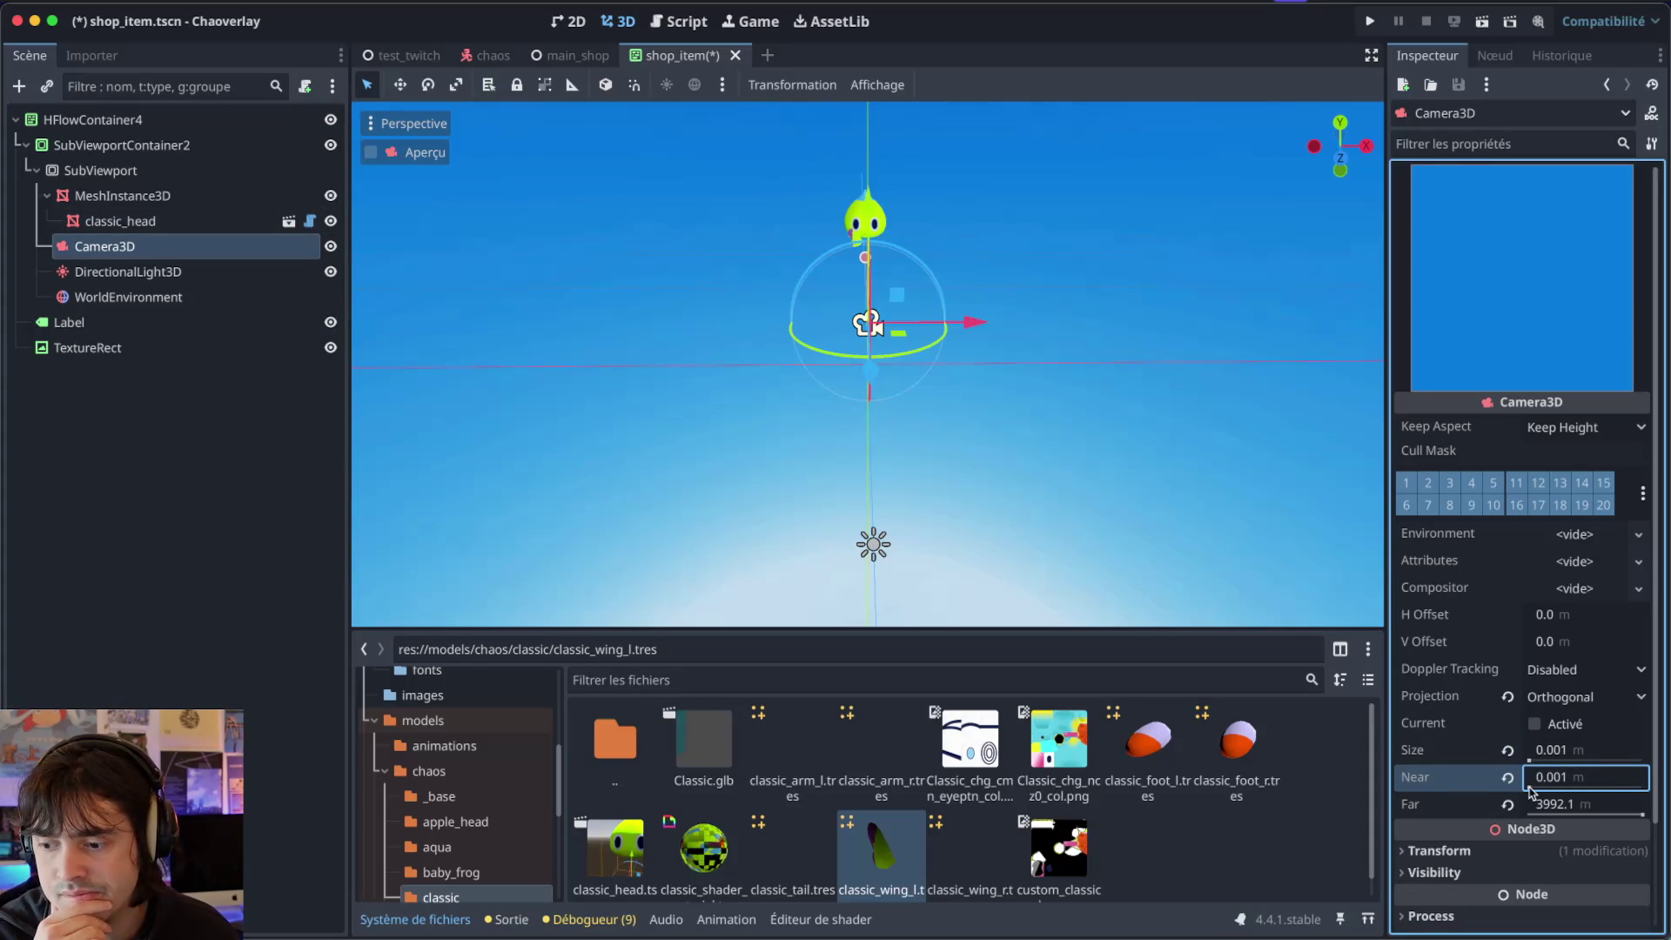
click(1538, 752)
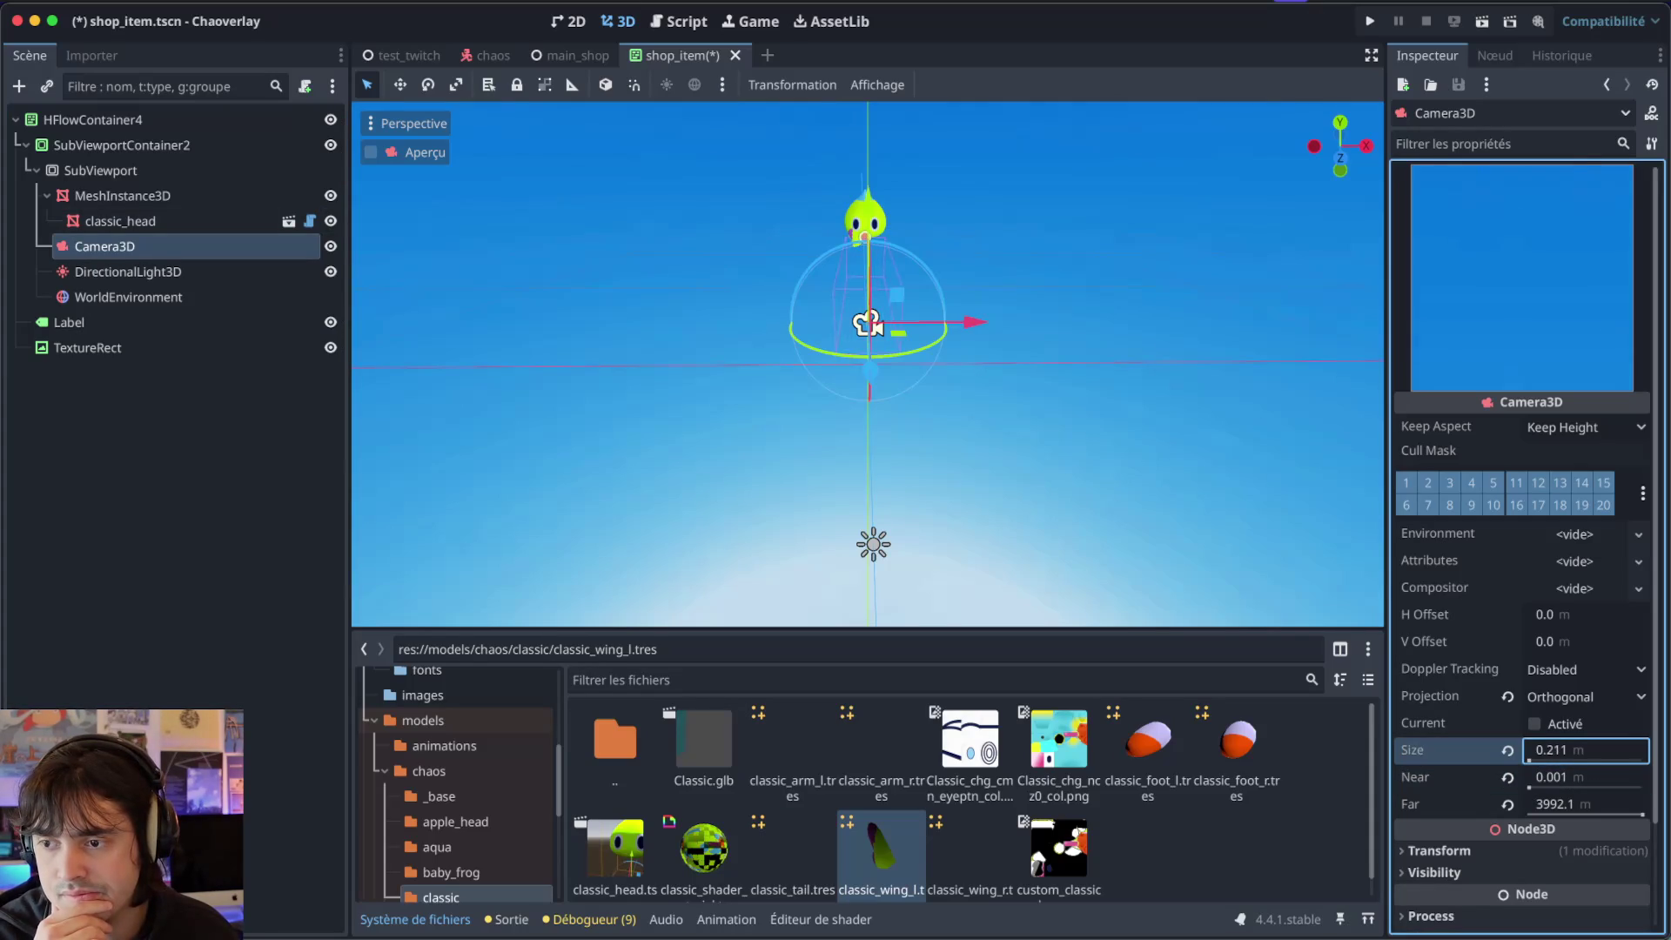
text(0.321)
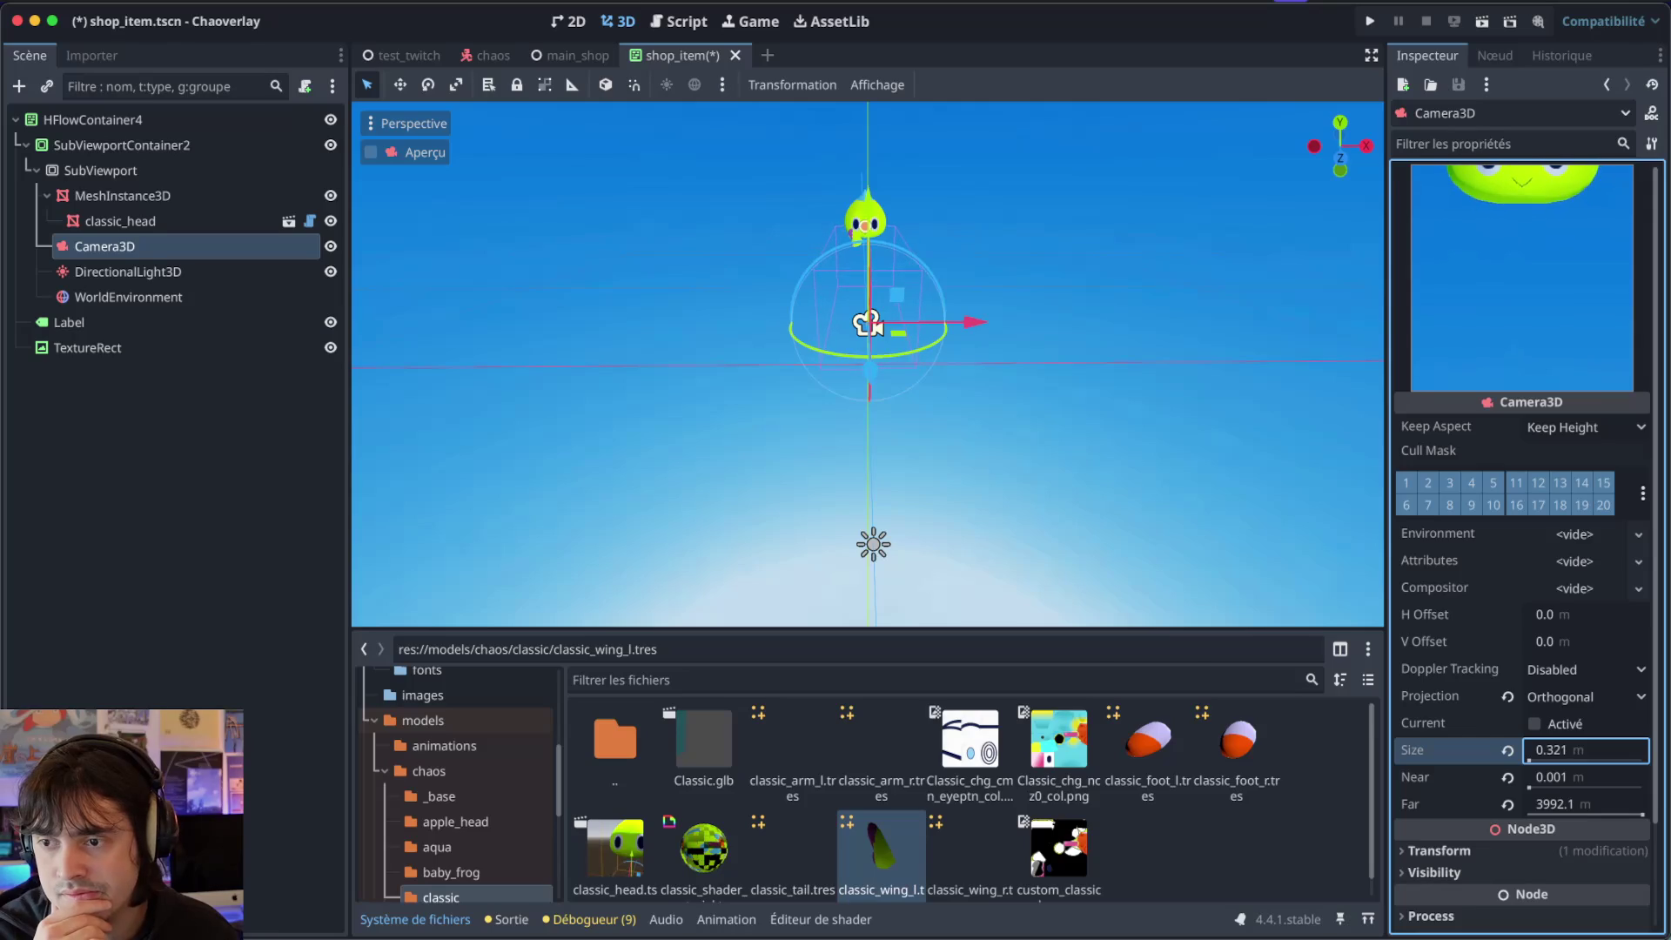
key(KP_4)
key(KP_4)
key(KP_4)
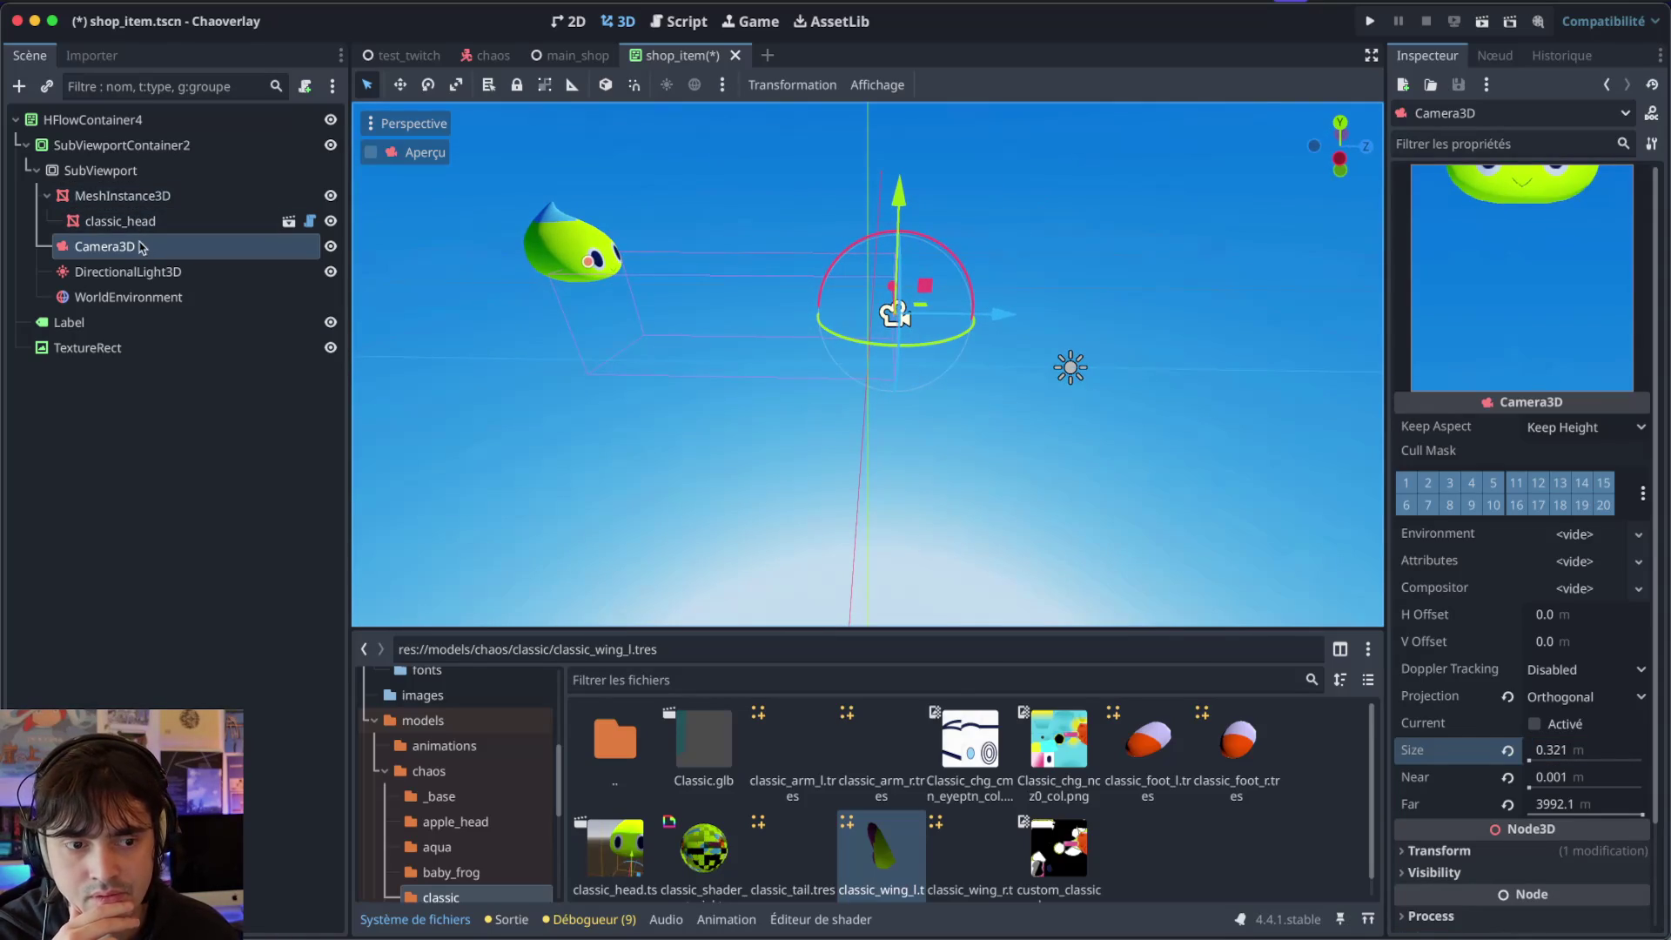
Move MeshInstance3D left along X, then select Camera3D.
click(131, 198)
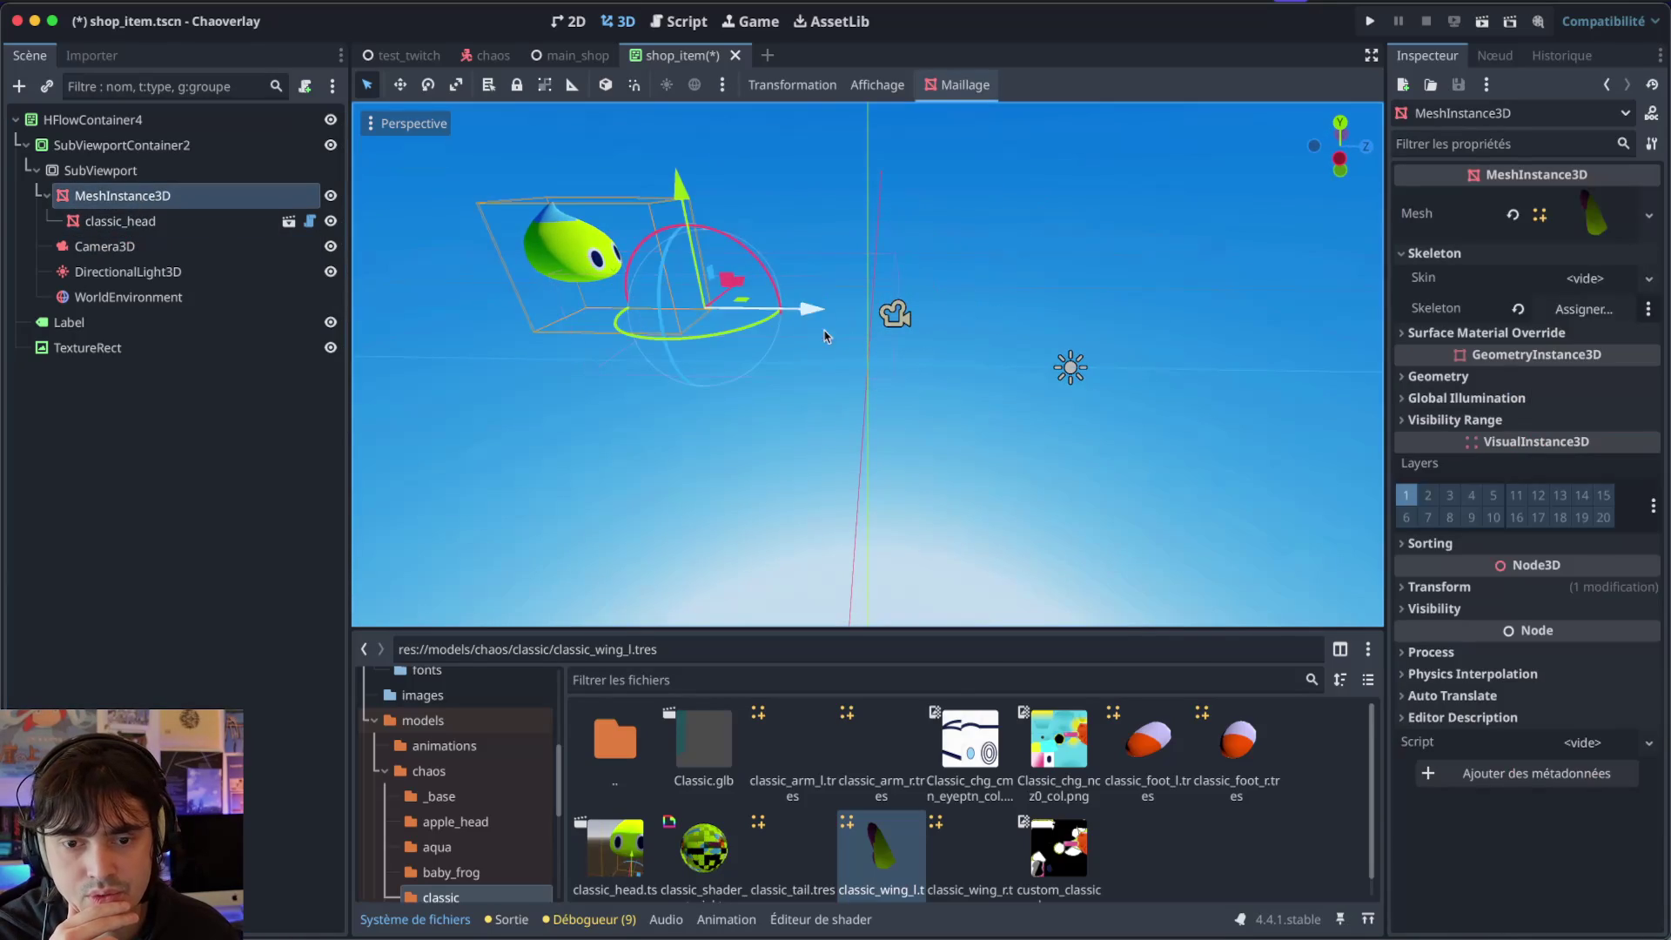
drag(823, 320, 722, 312)
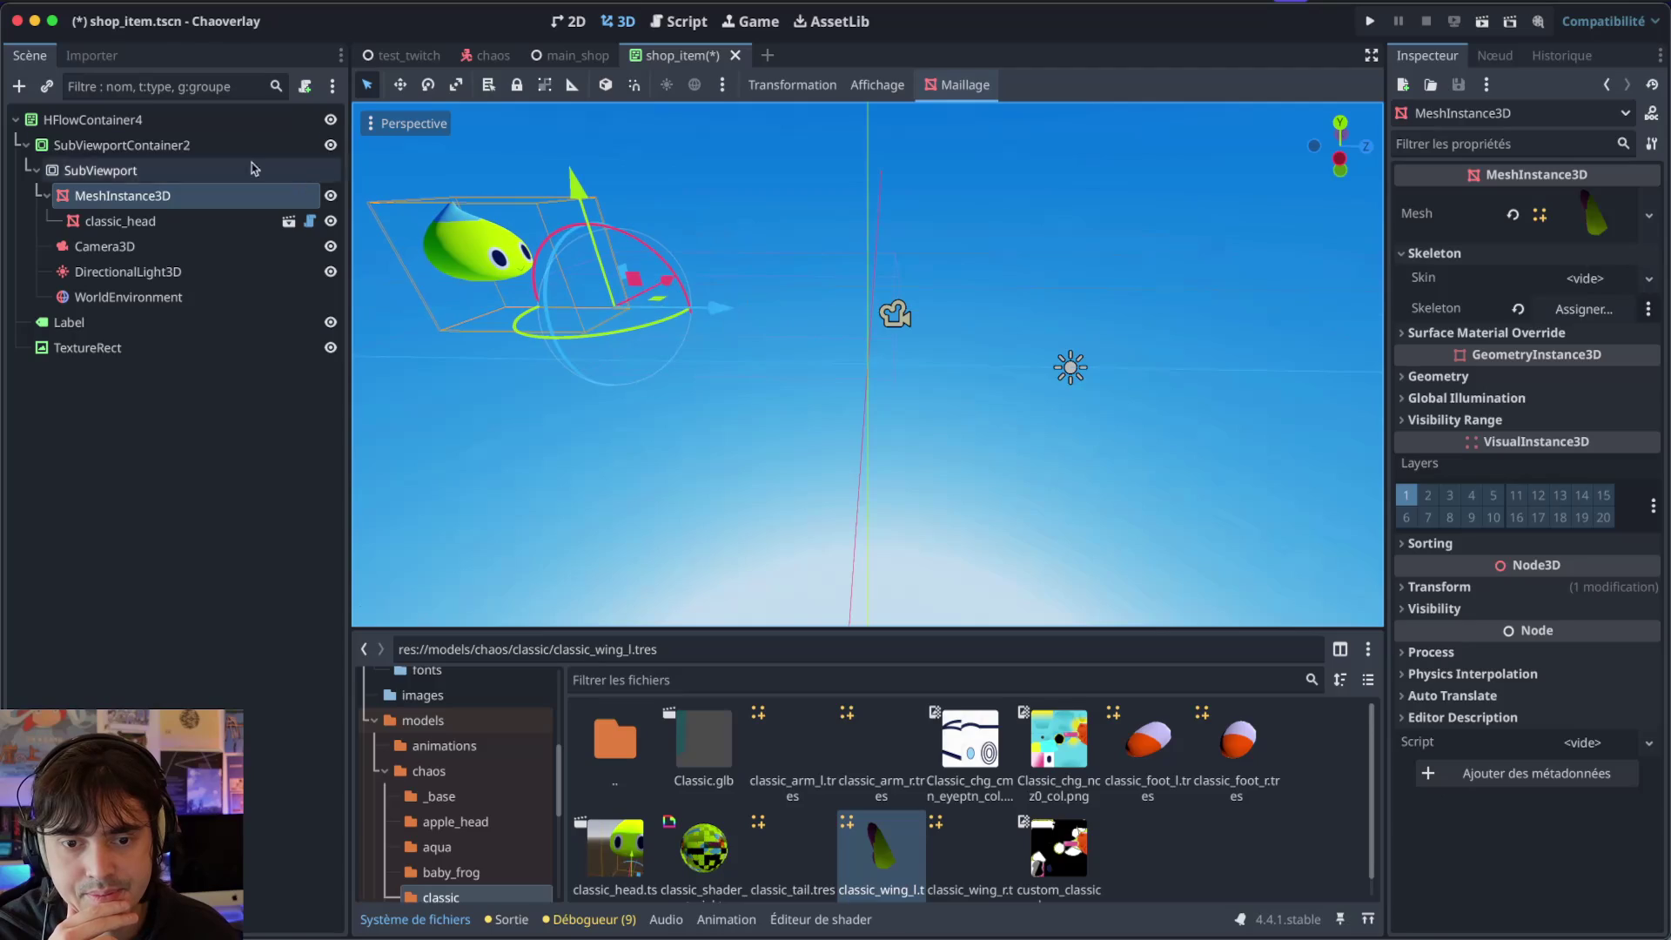
click(197, 251)
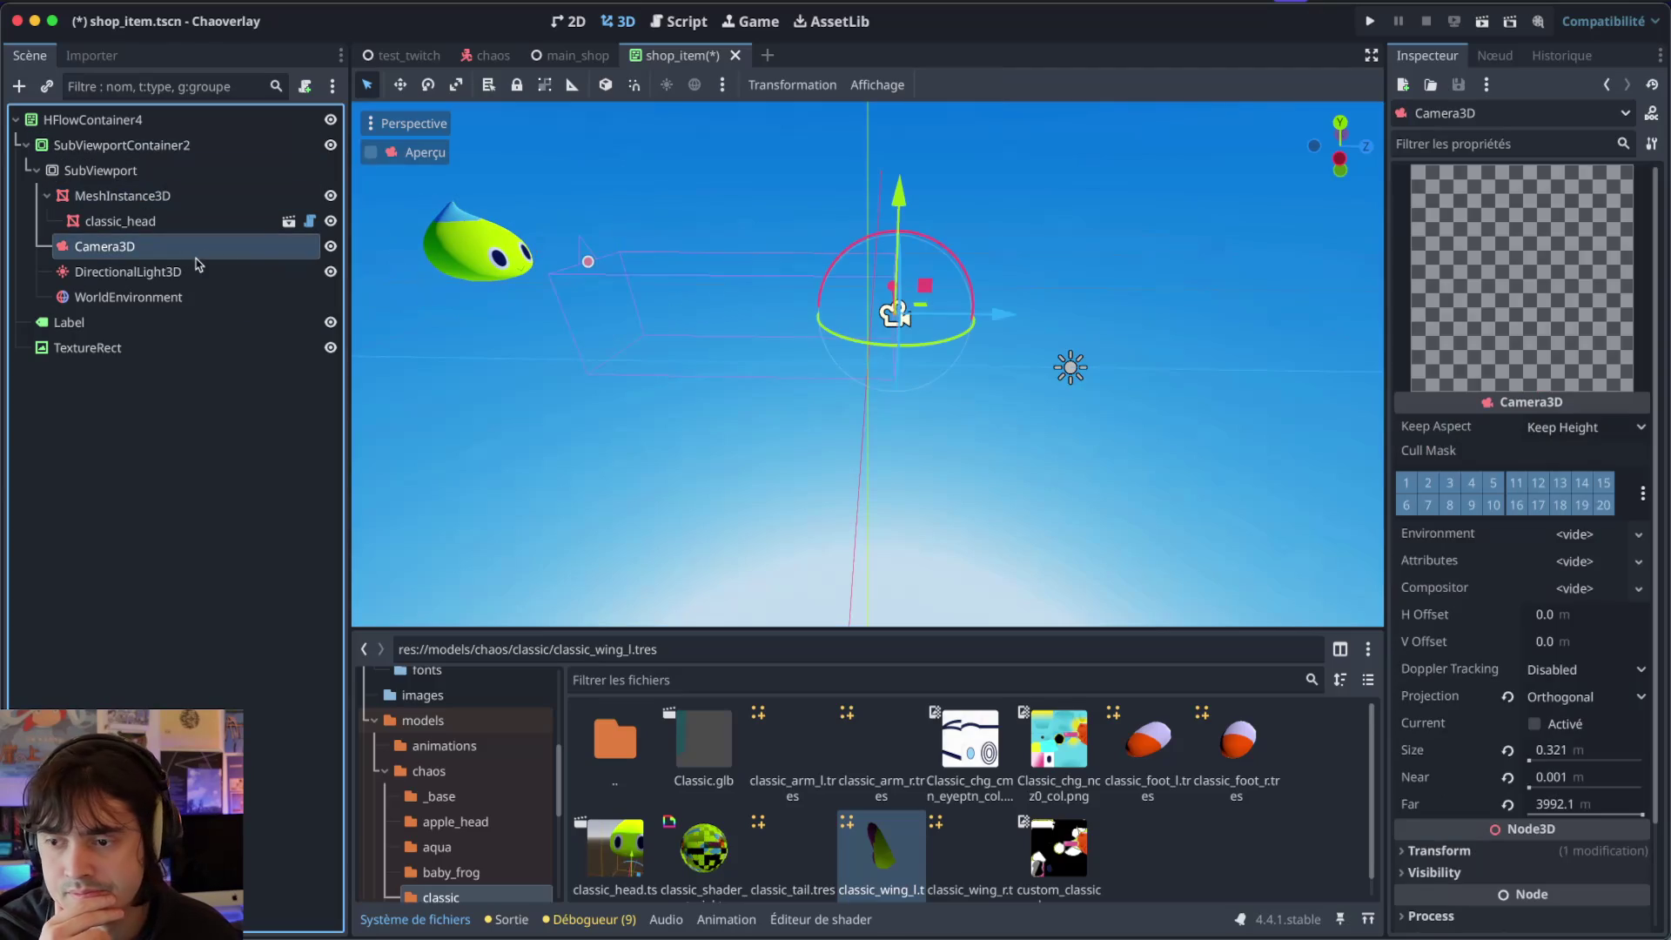
Set the camera Size to 0.398 and Near to 0.381, then move it right along X.
scroll(543, 251, left, 5)
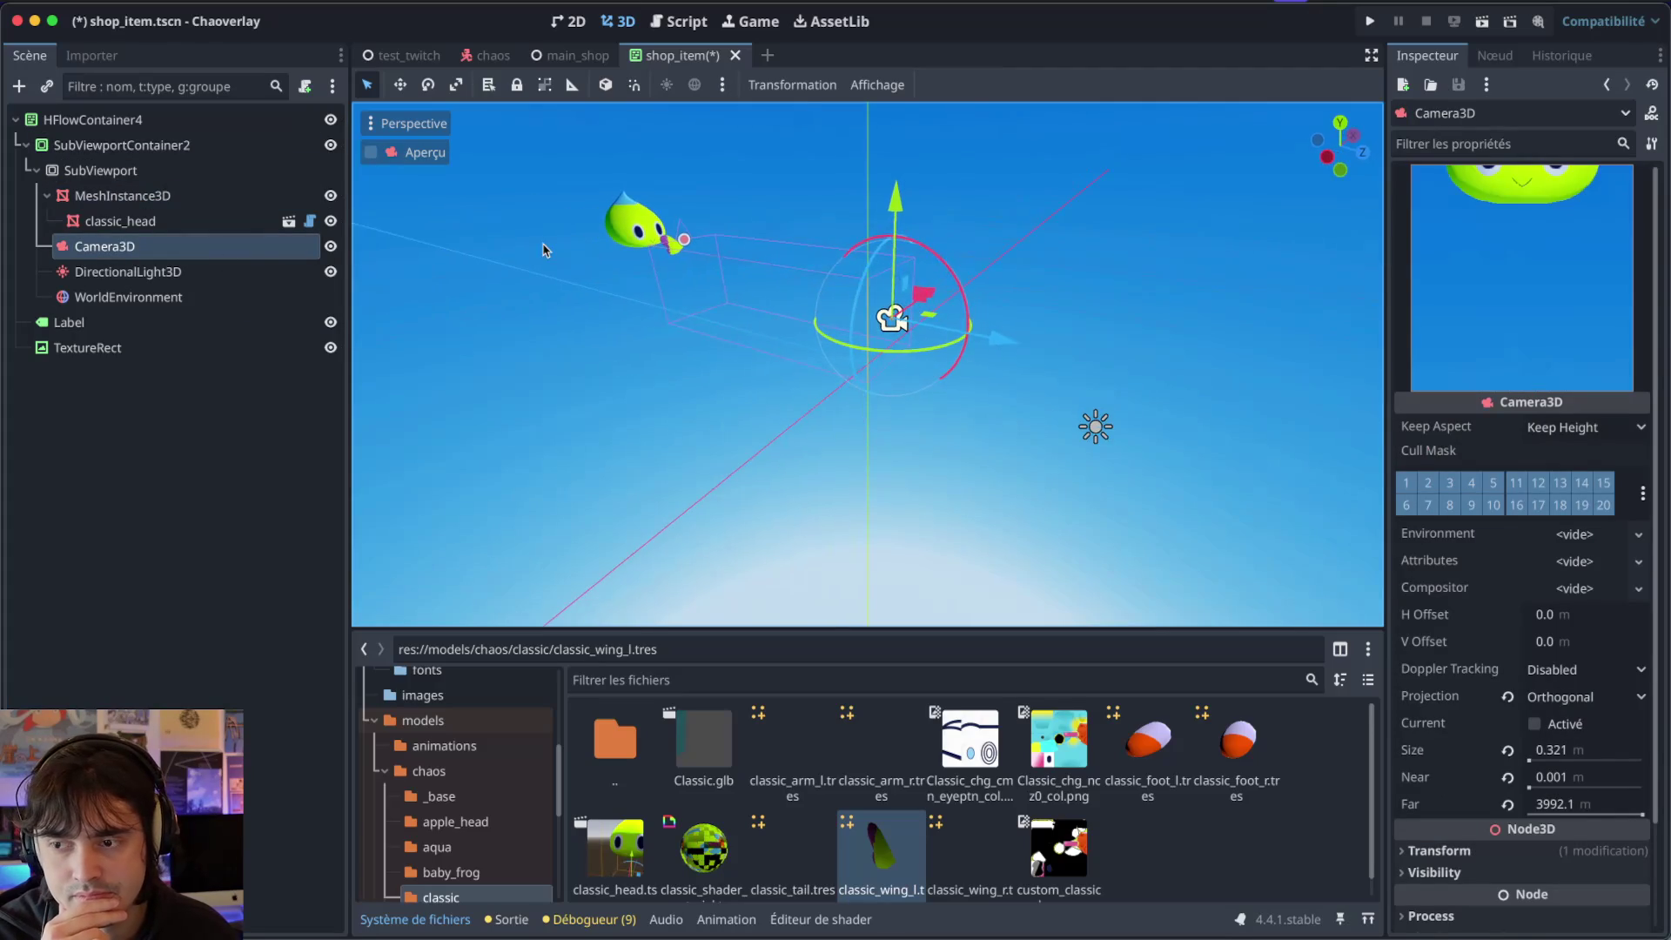
scroll(680, 253, left, 5)
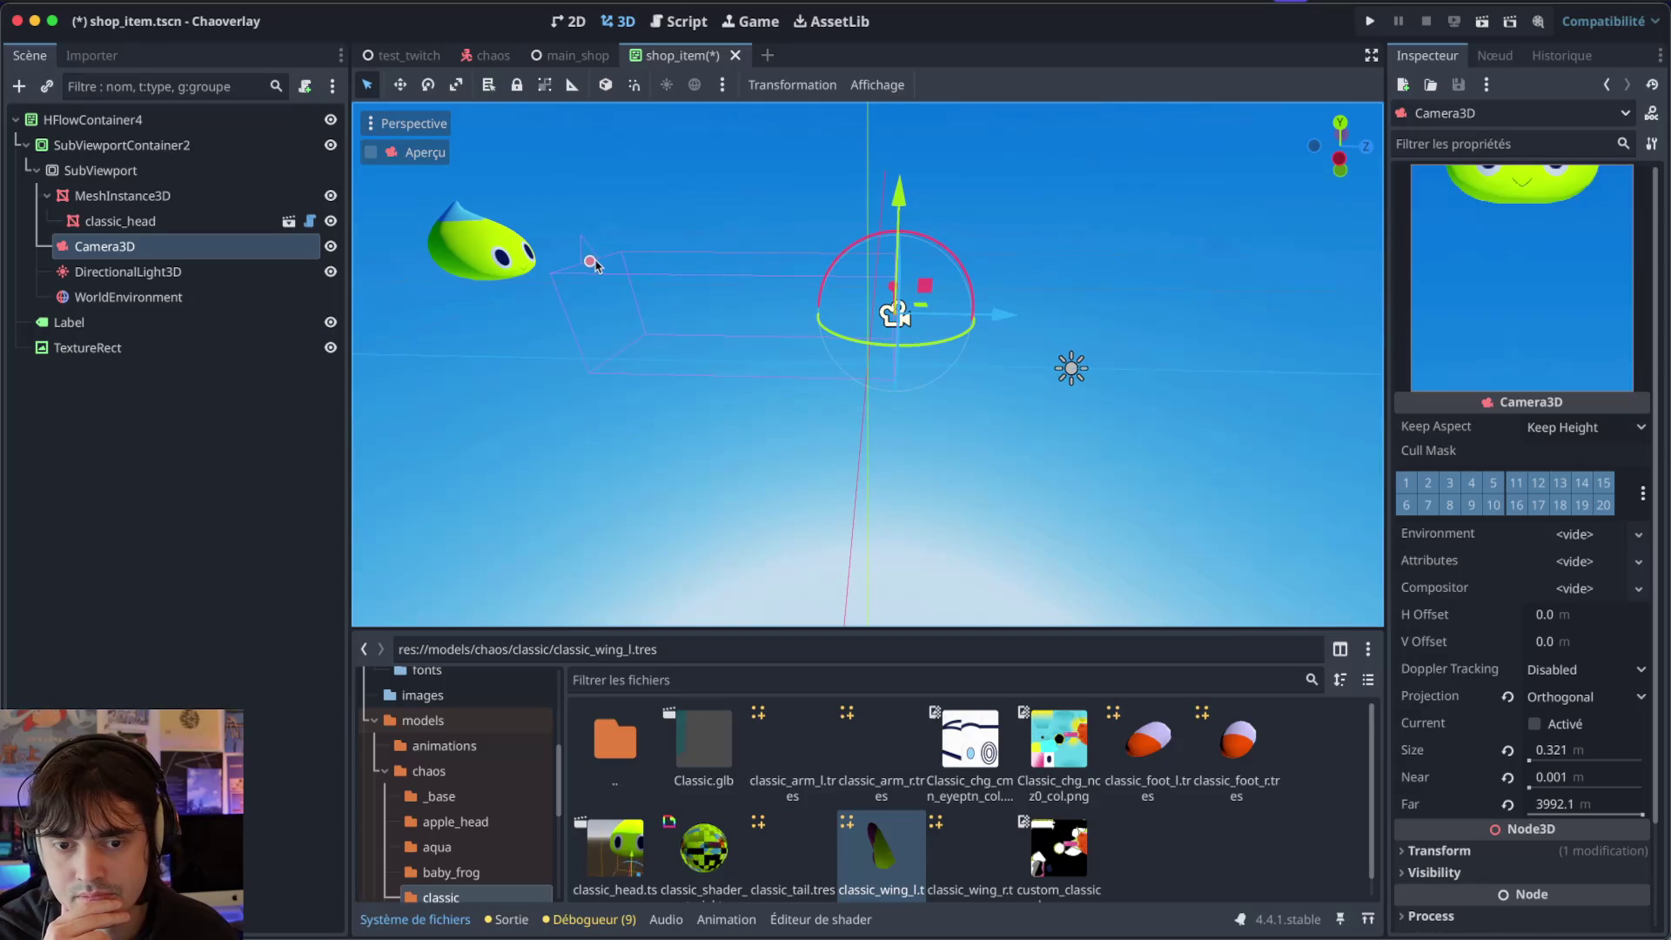
drag(607, 266, 512, 296)
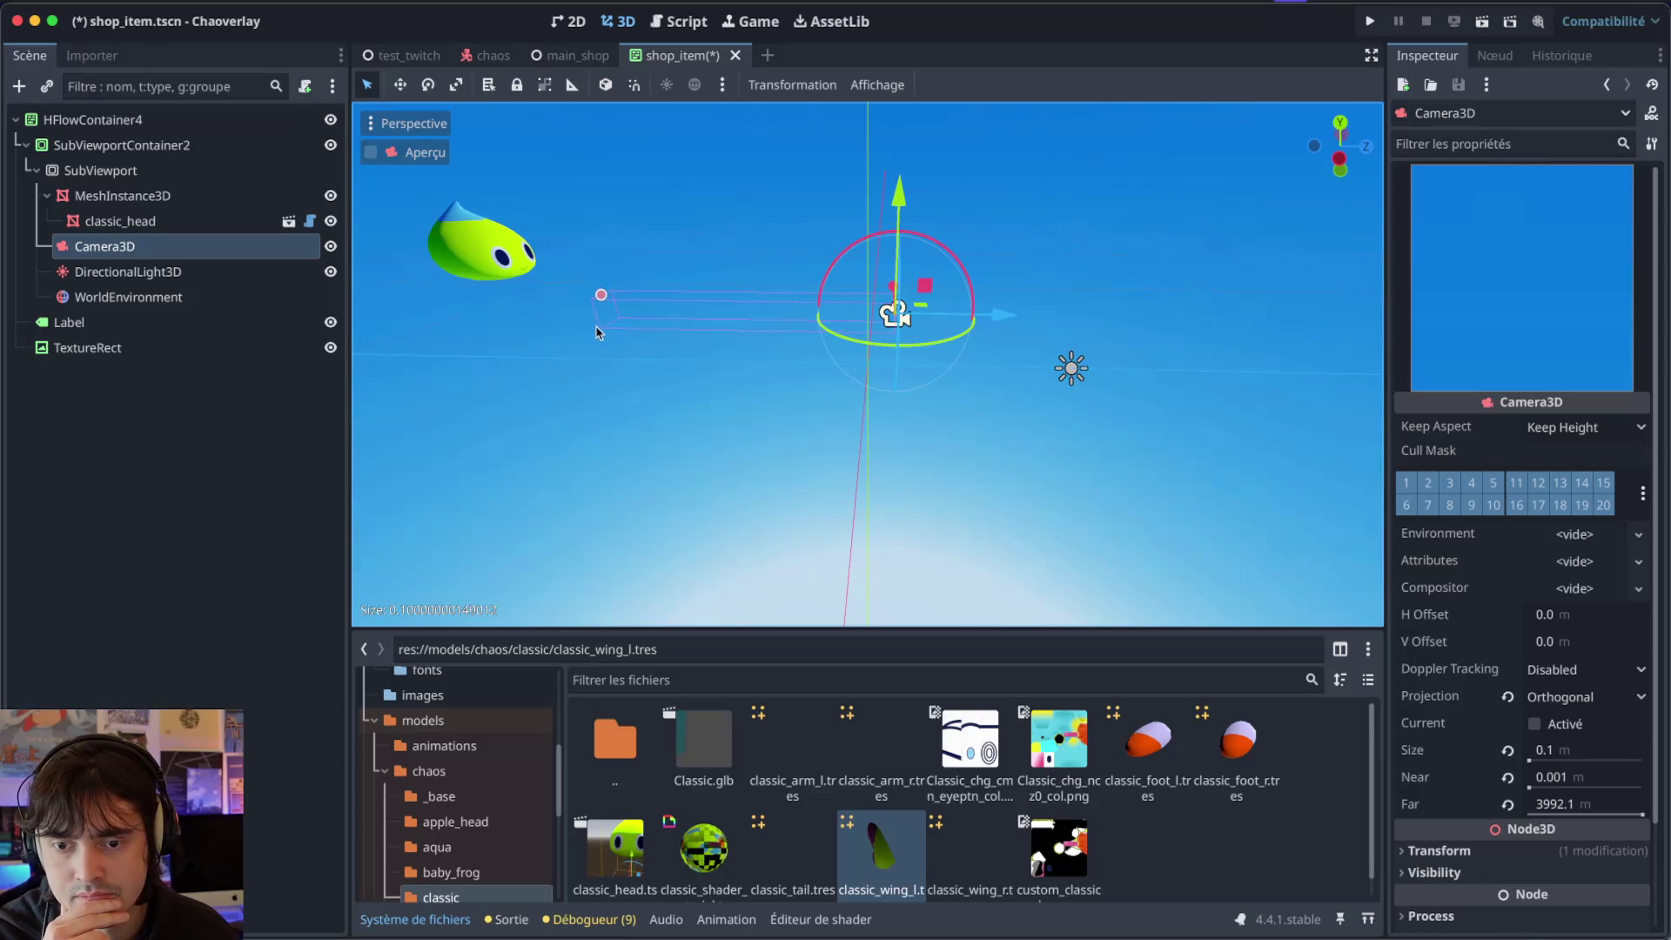
drag(599, 331, 601, 254)
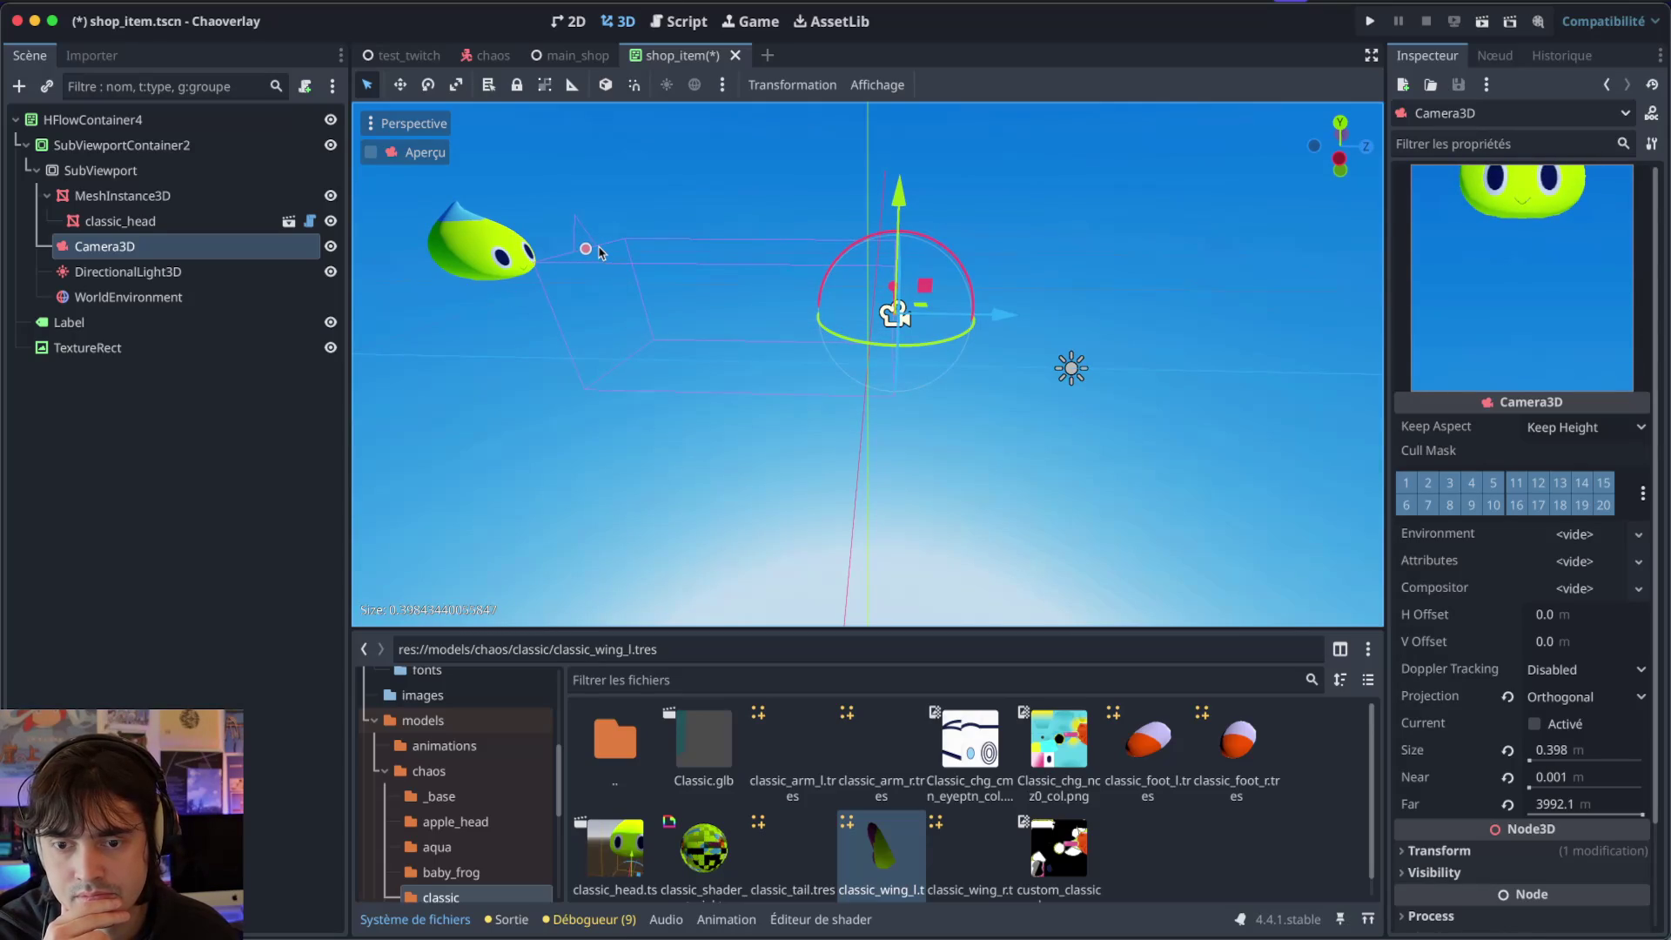
drag(1539, 790, 1601, 787)
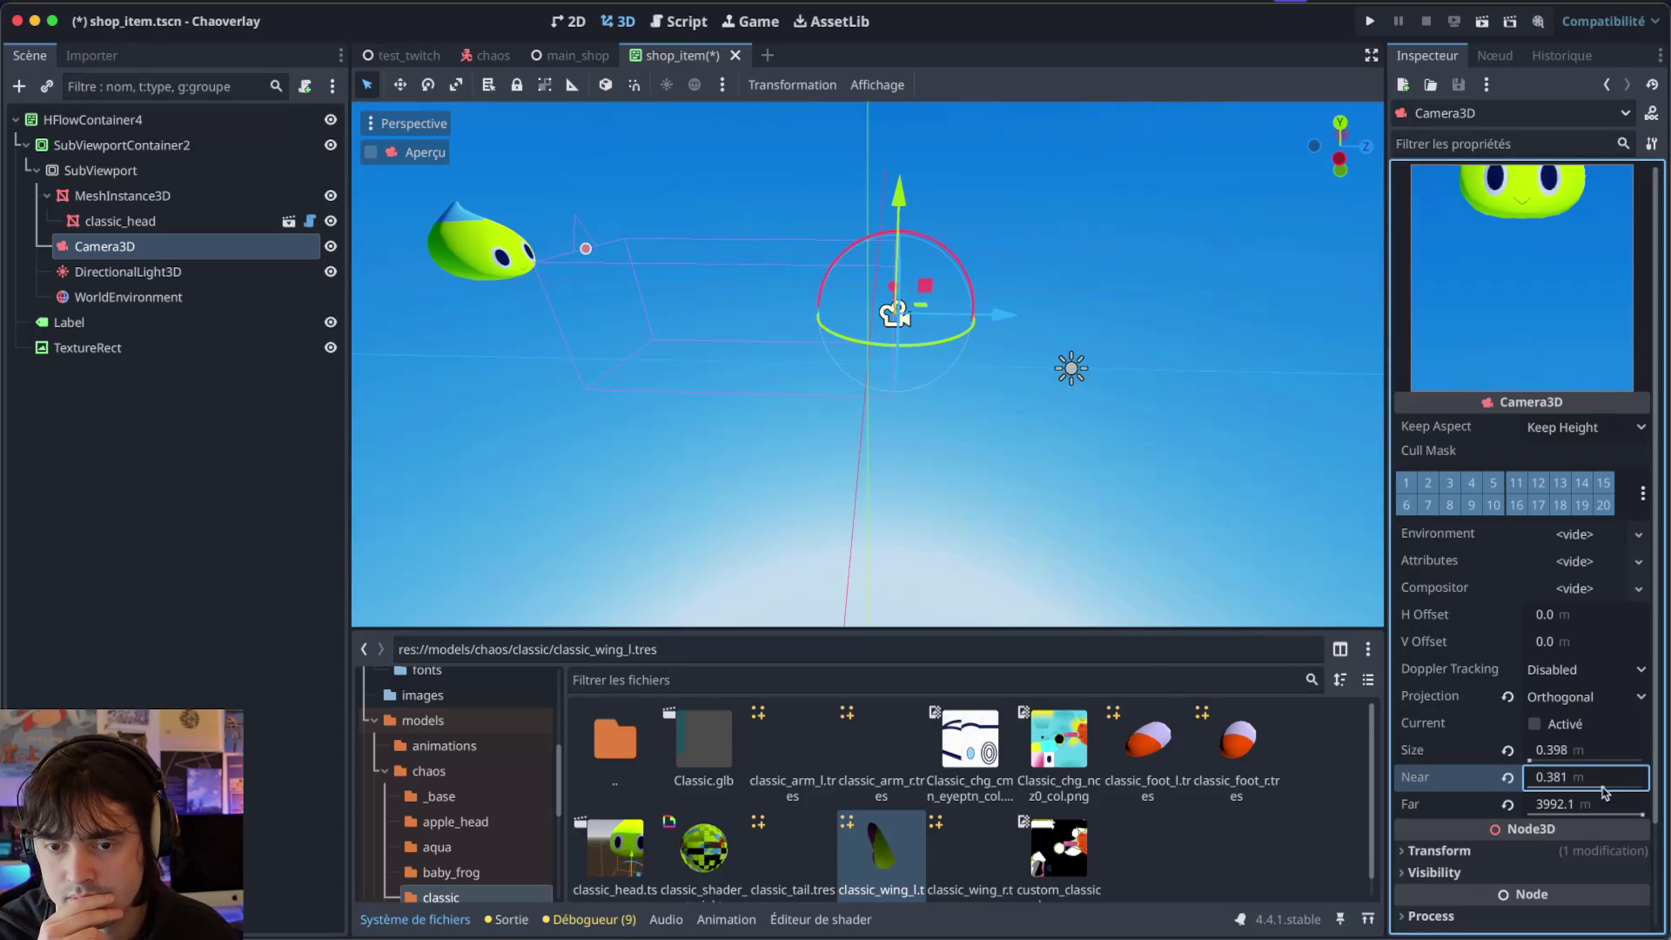
mouse_move(998, 312)
mouse_down()
mouse_move(1188, 301)
mouse_move(1226, 322)
mouse_up()
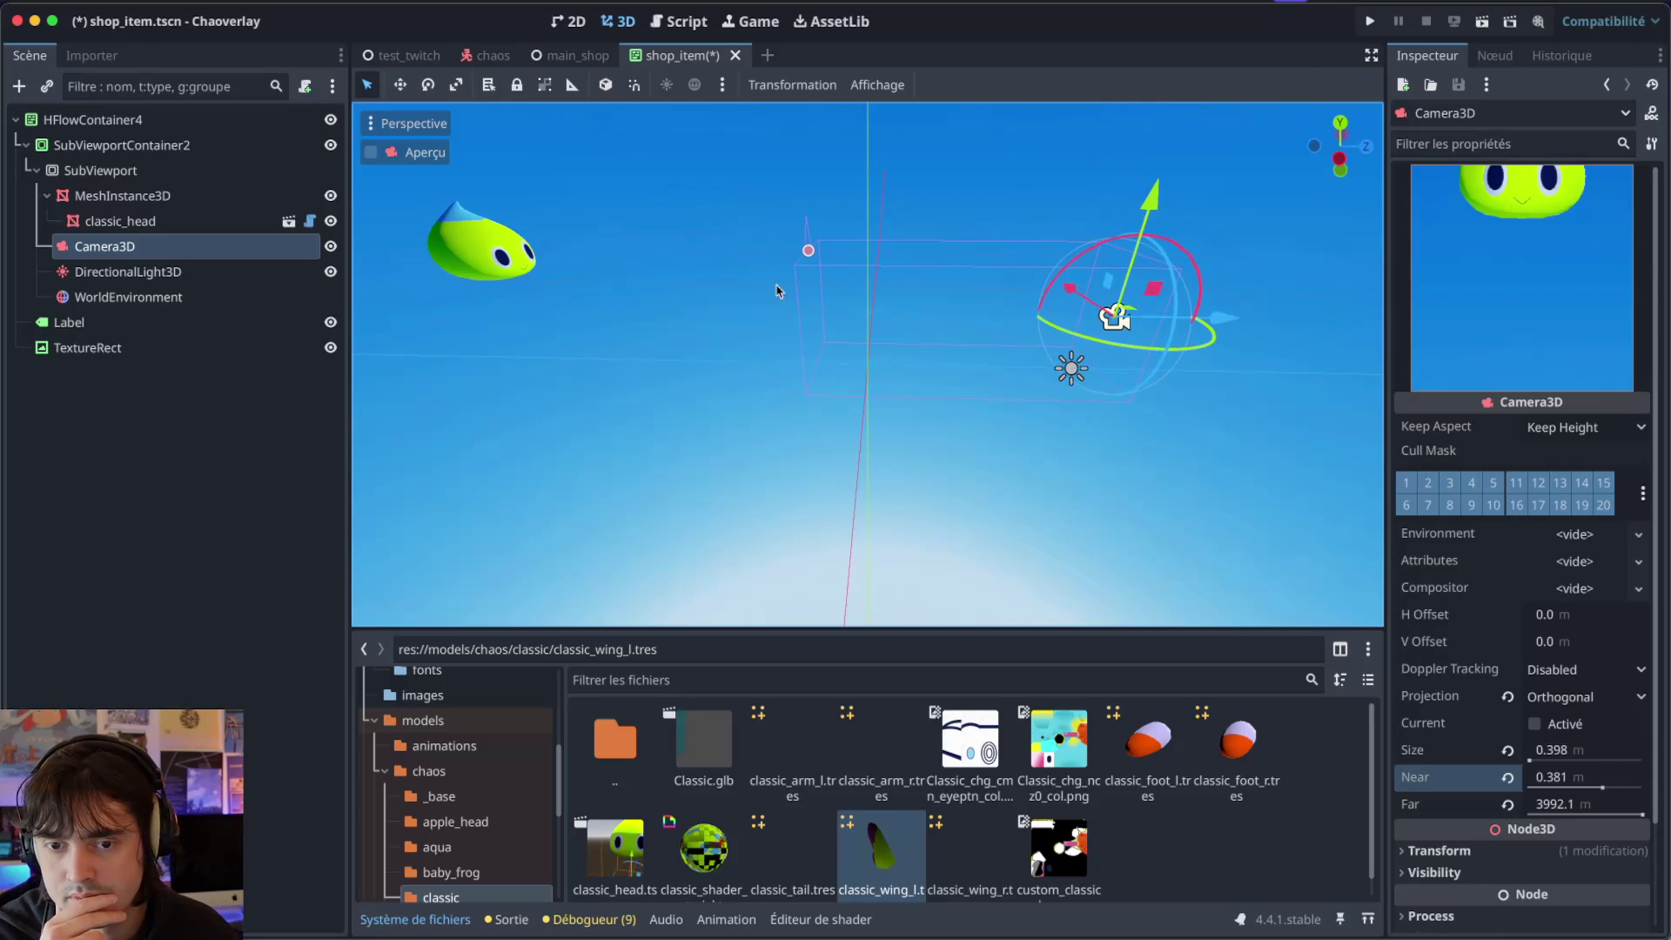
Drag classic_wing_l.tres into the 3D viewport to create a ClassicWingL node.
click(175, 197)
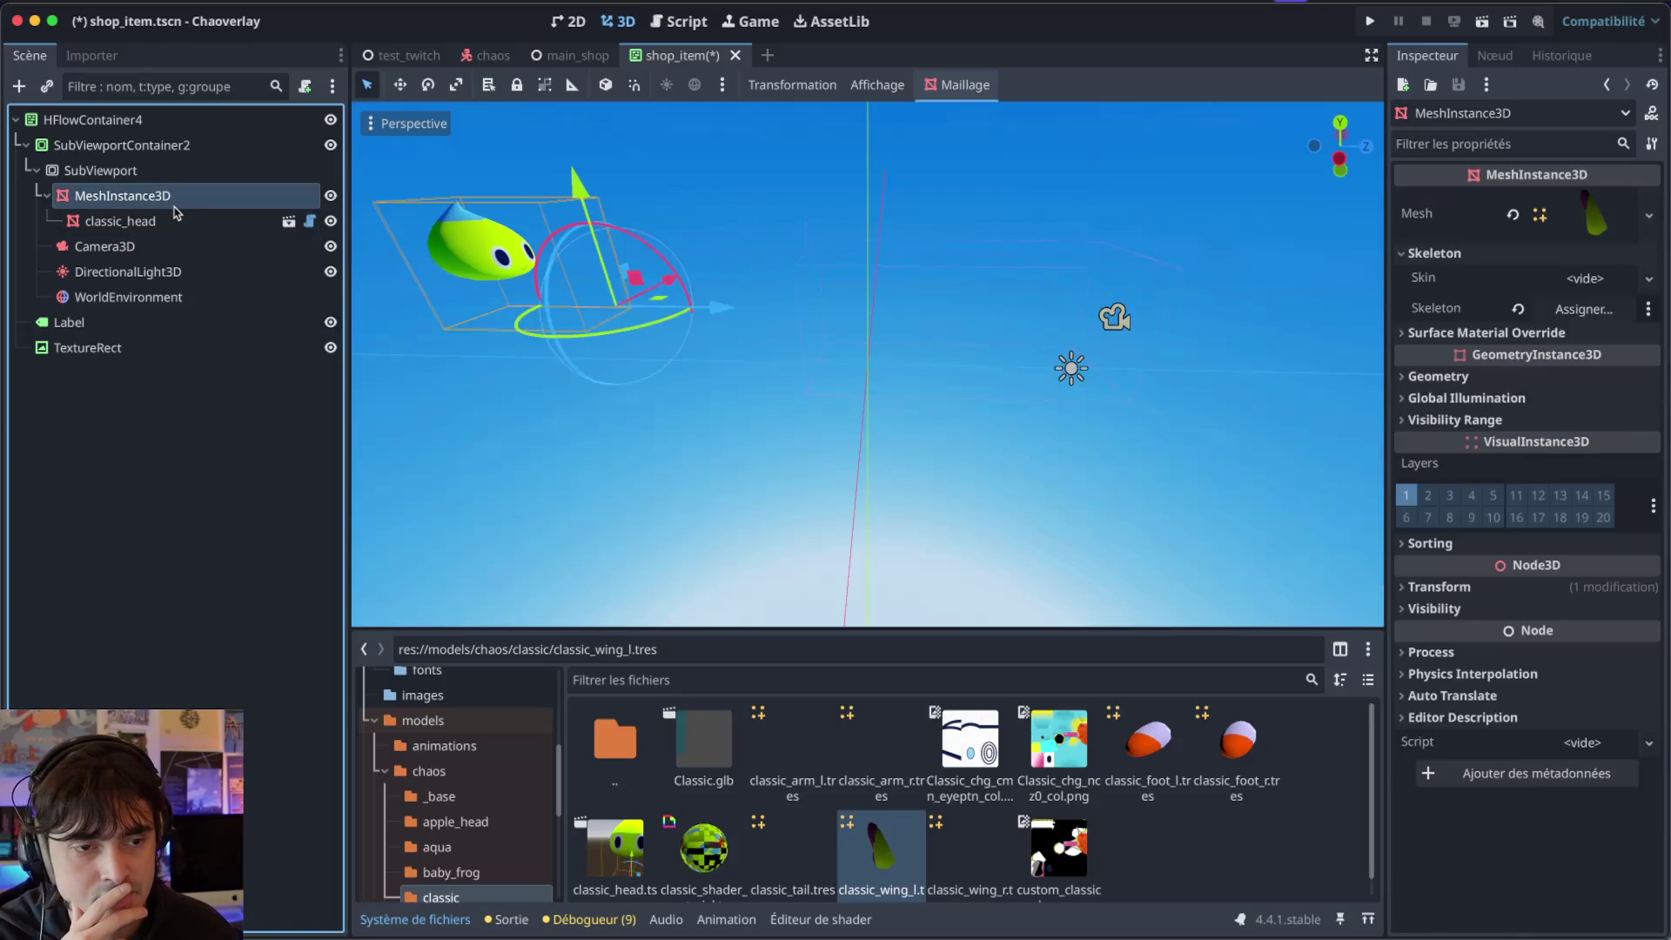
click(156, 221)
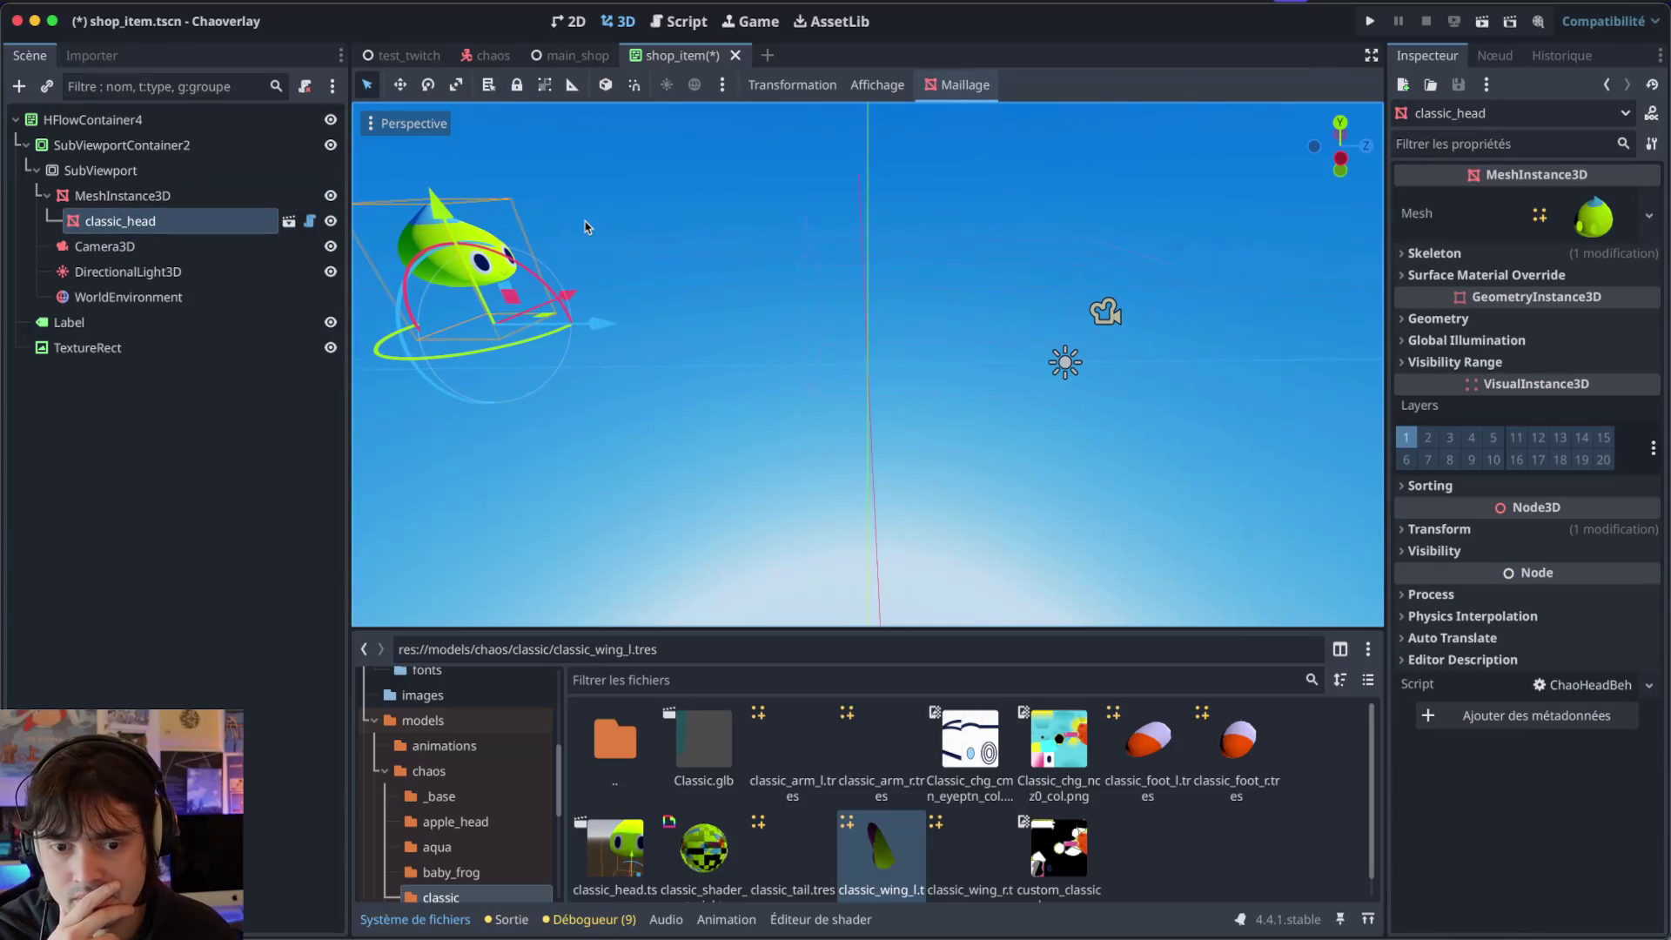
click(217, 209)
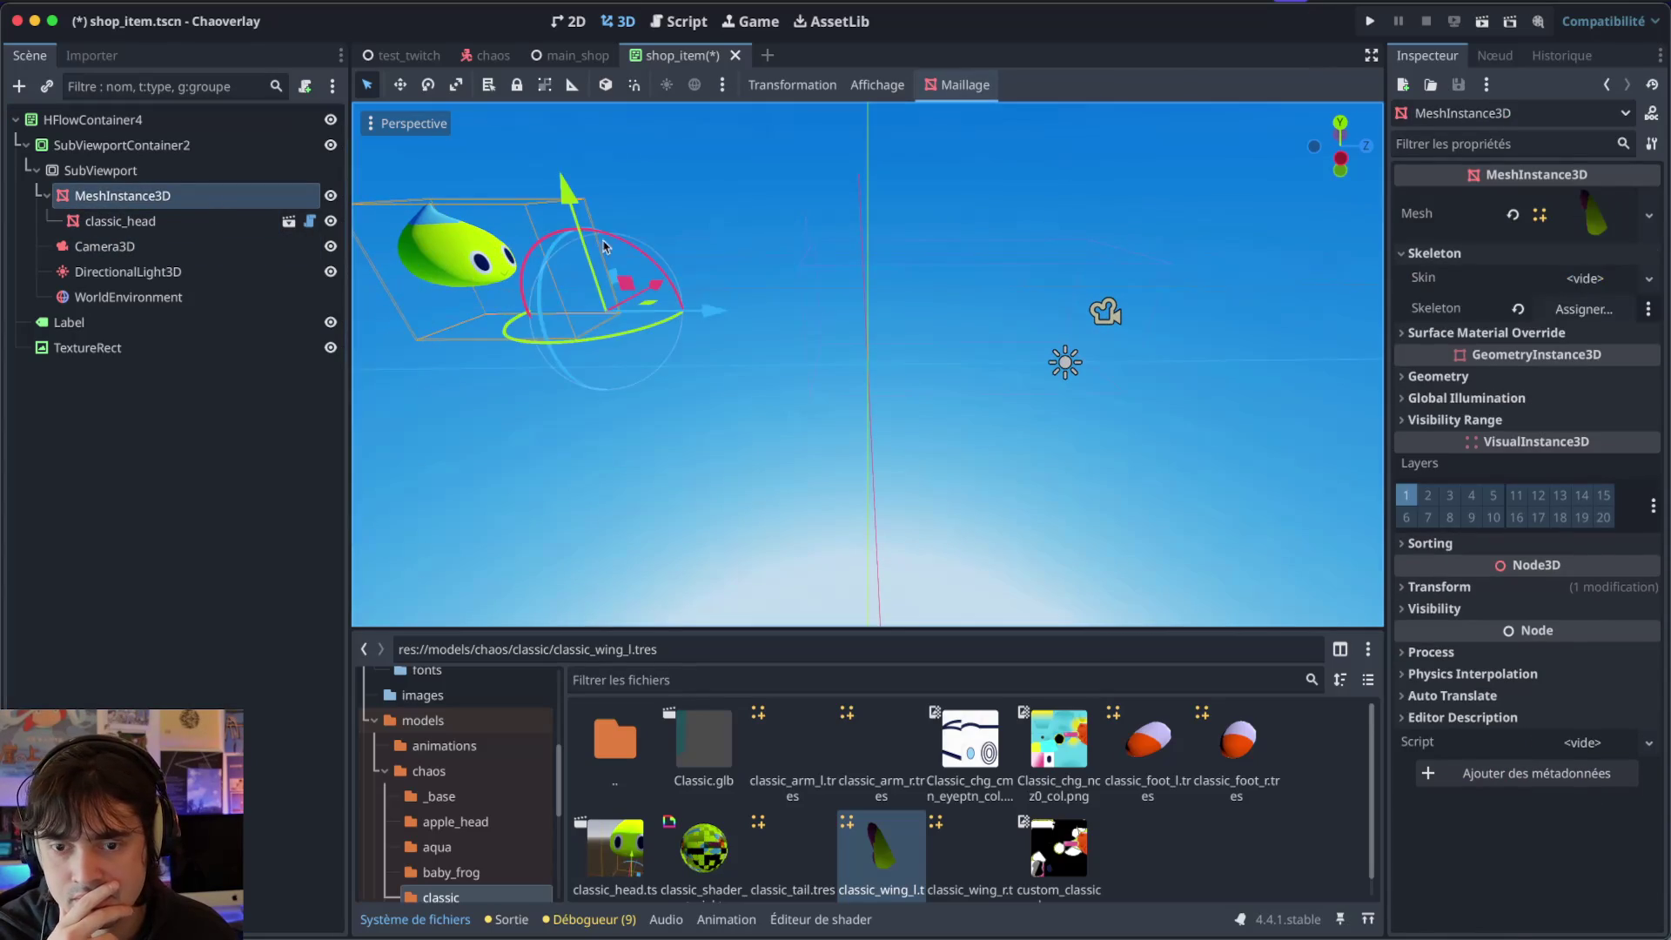
drag(777, 321, 705, 280)
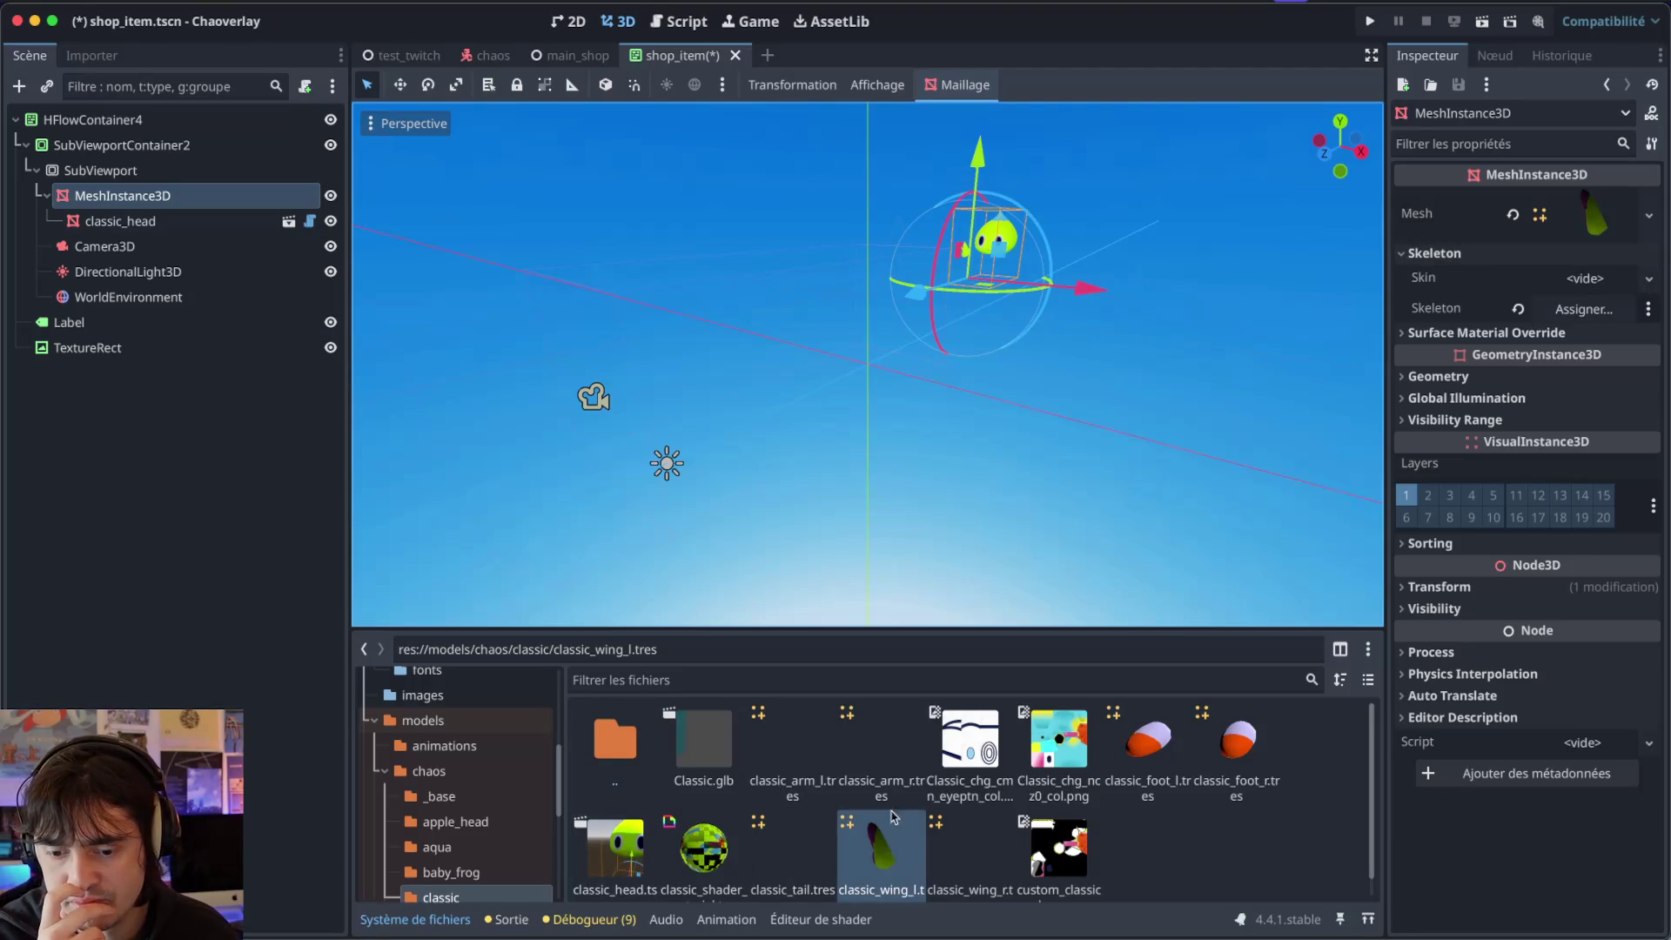
drag(892, 853, 877, 306)
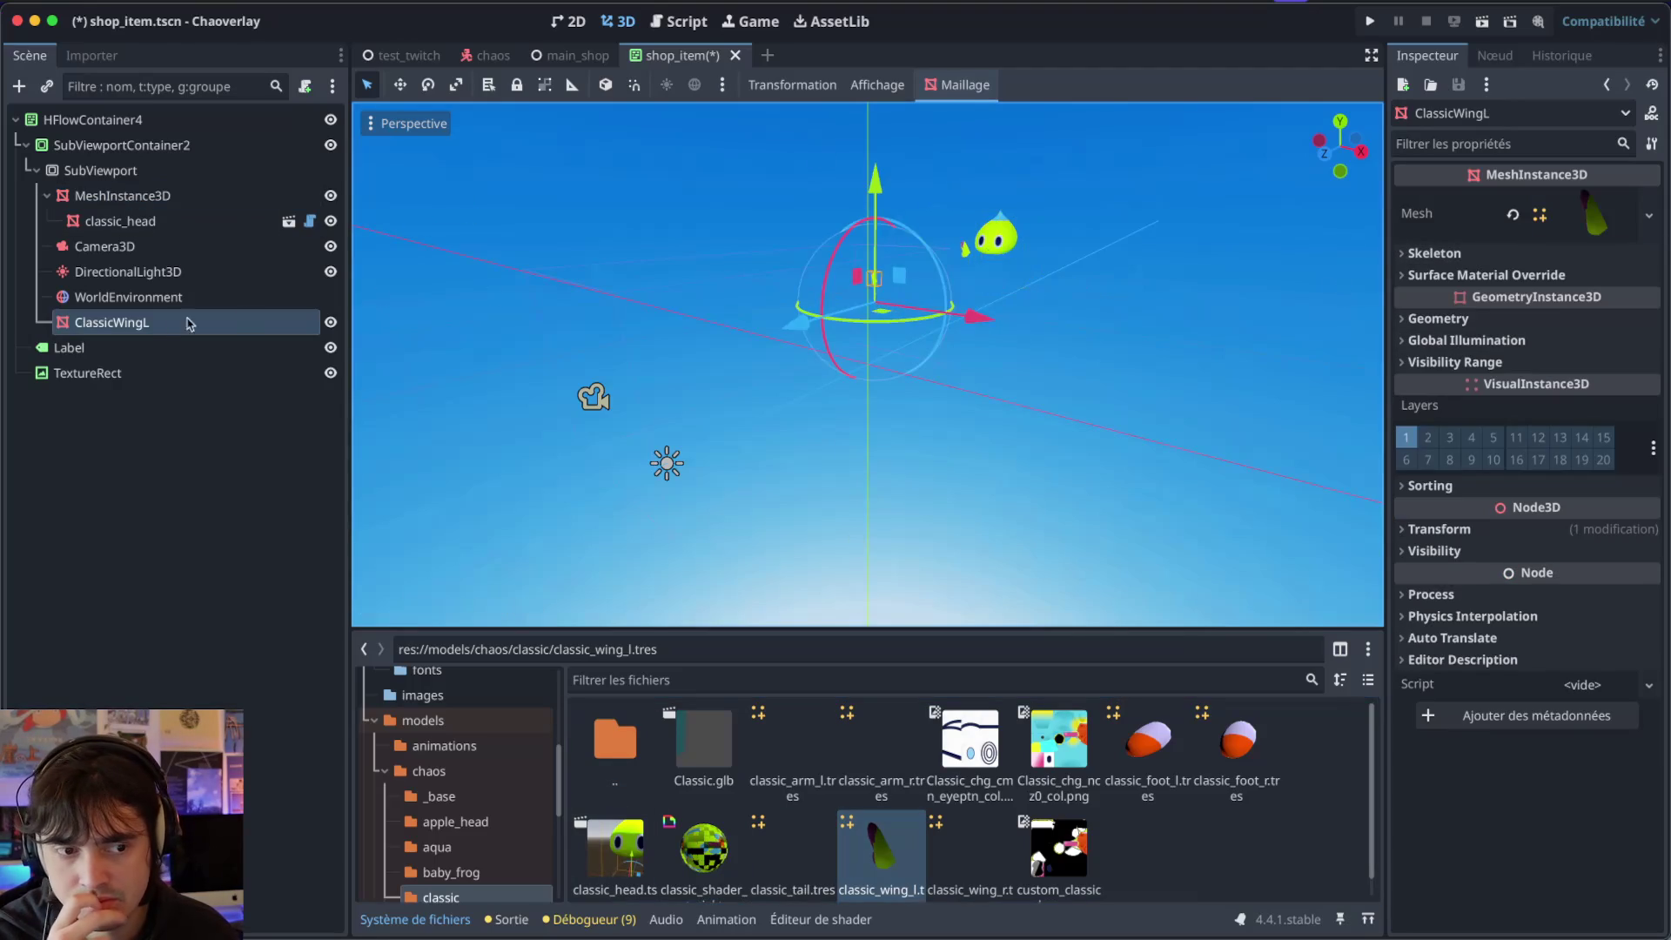
Move ClassicWingL to the top of the SubViewport, rotate it, and shift it along Z.
mouse_move(187, 324)
mouse_down()
mouse_move(149, 325)
mouse_move(174, 187)
mouse_up()
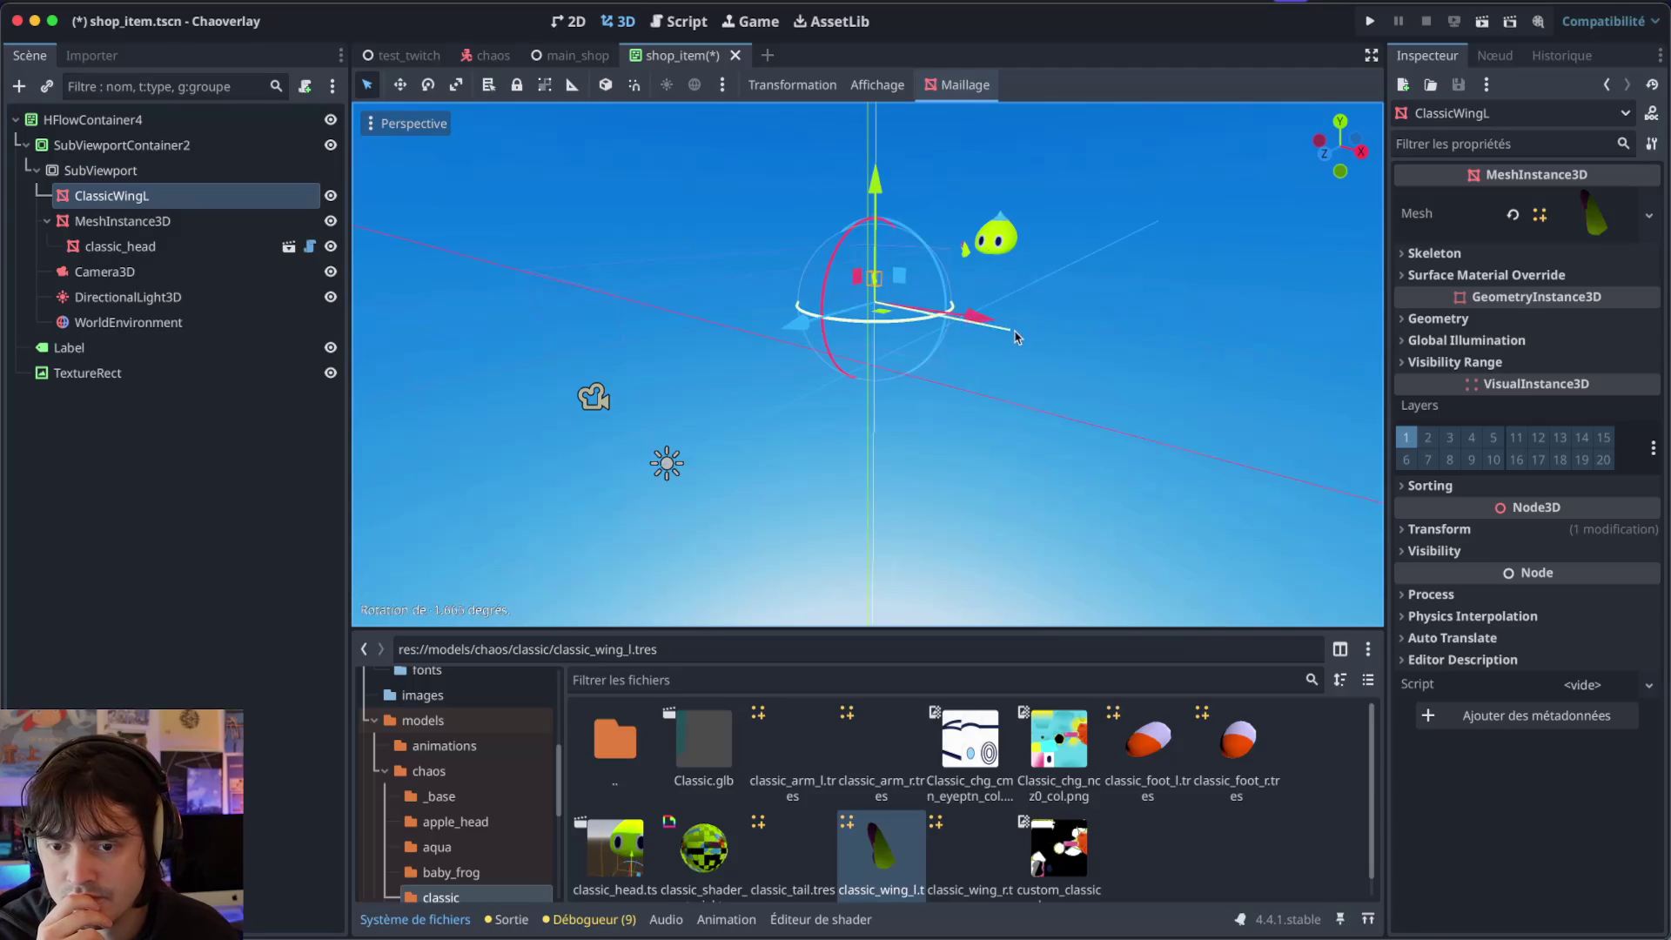
drag(1015, 337, 1020, 335)
mouse_move(799, 322)
mouse_down()
mouse_move(856, 337)
mouse_move(931, 276)
mouse_up()
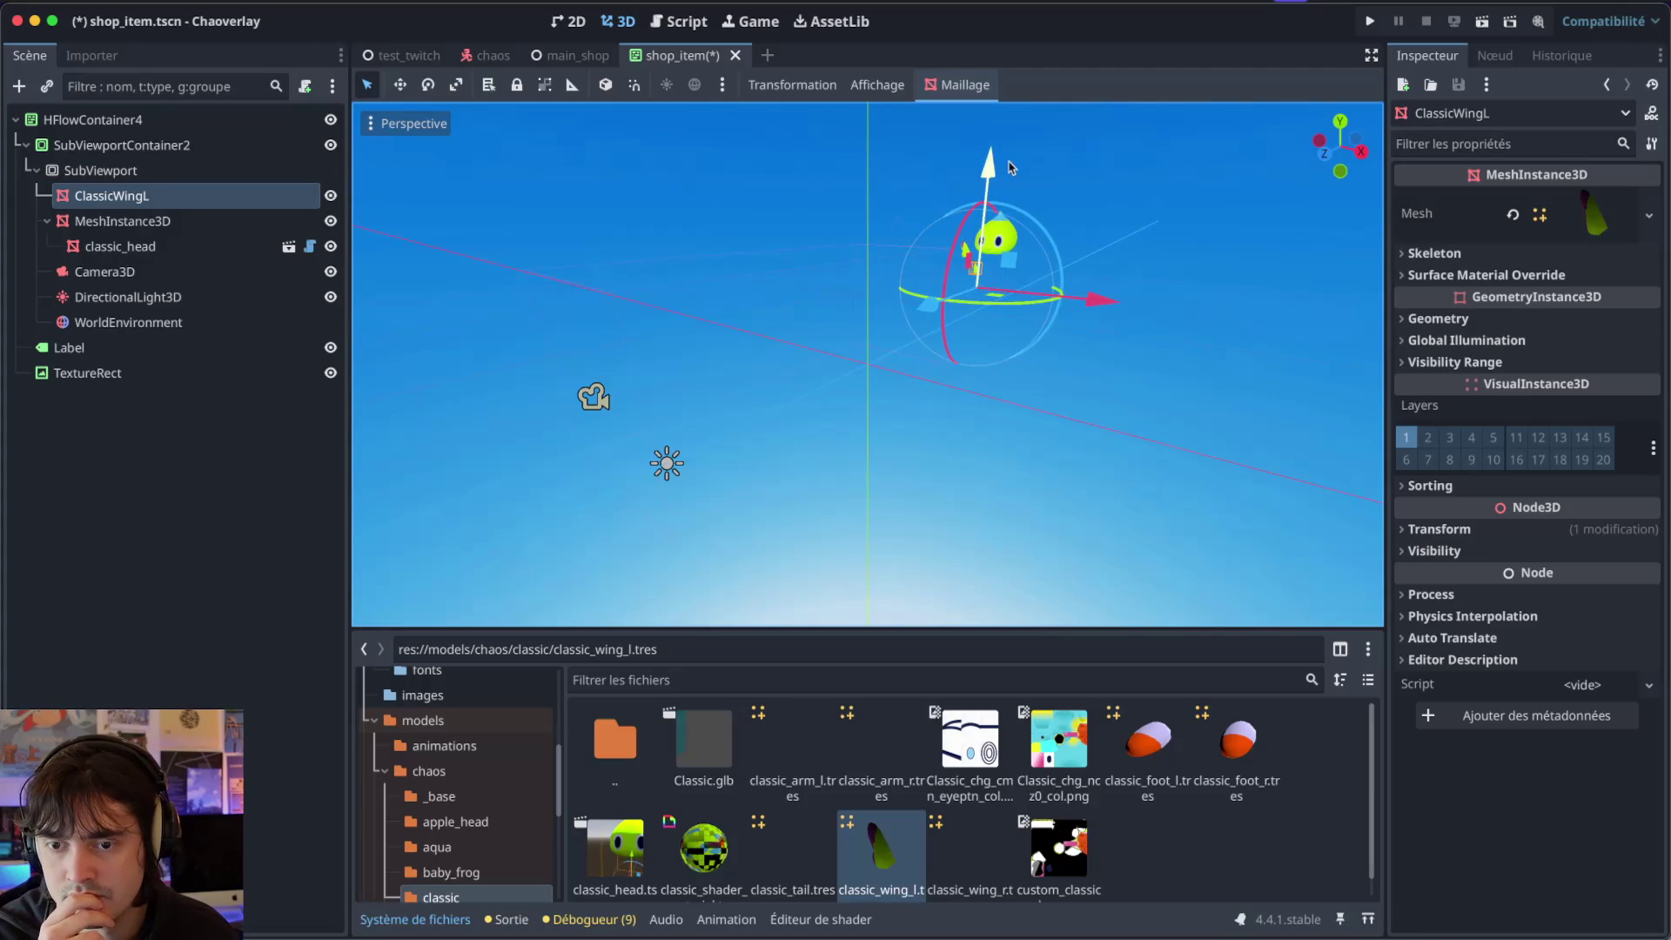
Slide the wing along X beside the head, then select MeshInstance3D, classic_head and the camera.
drag(1106, 275, 1120, 286)
mouse_move(733, 261)
mouse_down()
mouse_move(787, 275)
mouse_move(805, 244)
mouse_up()
drag(721, 139, 651, 371)
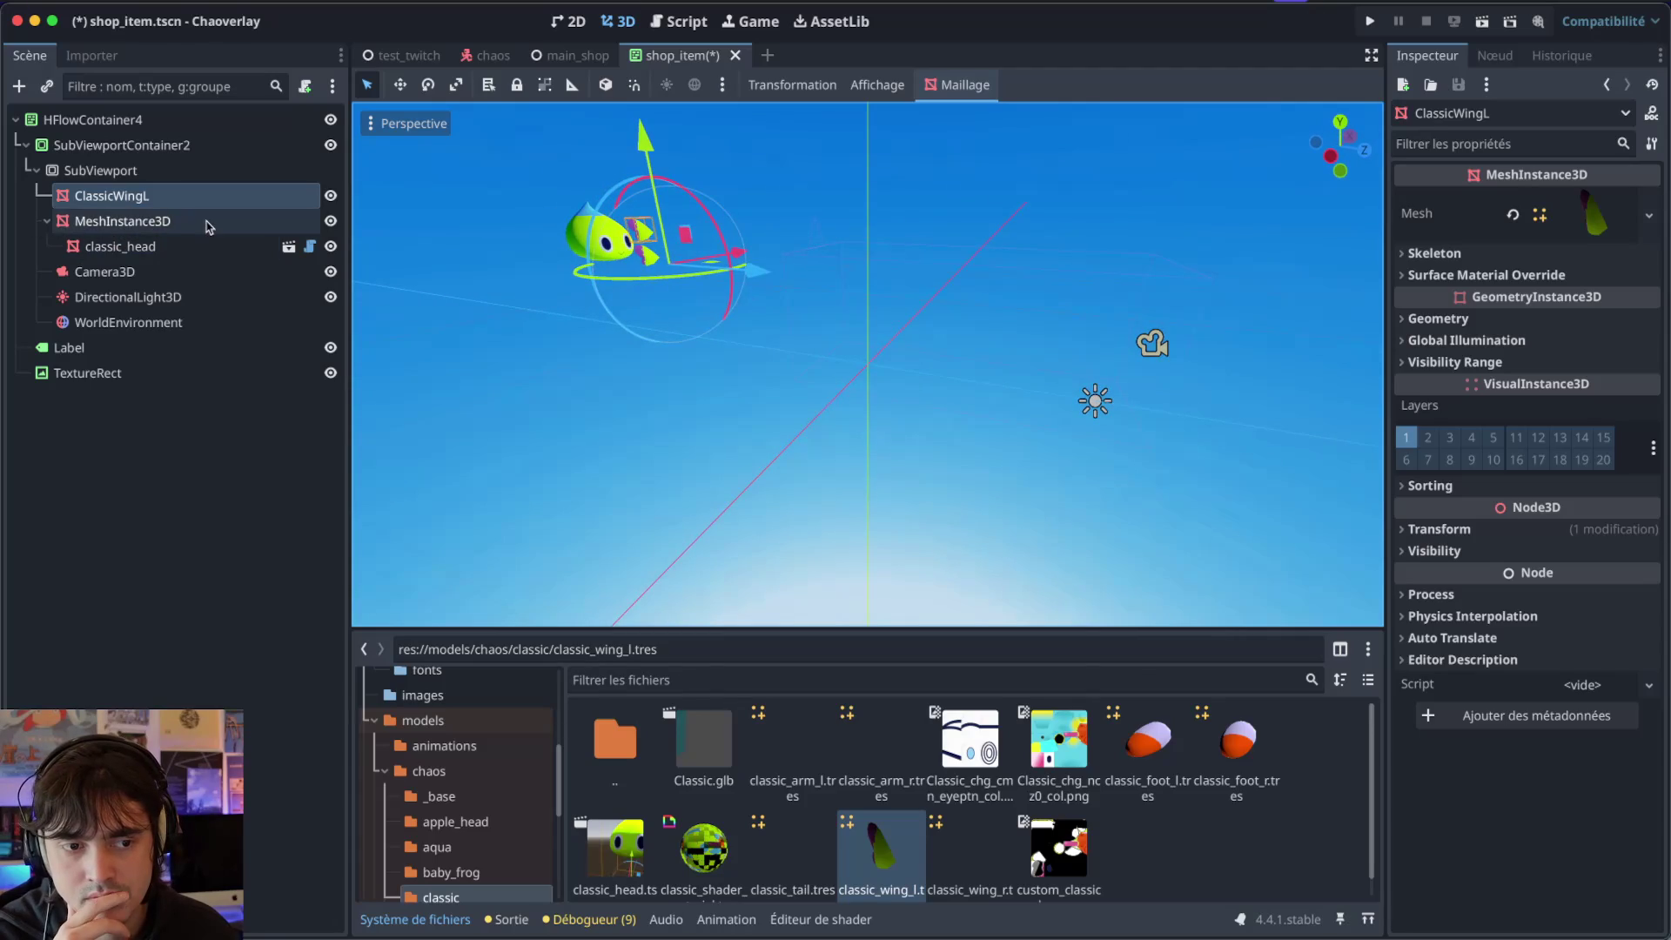
click(209, 221)
click(214, 247)
click(177, 275)
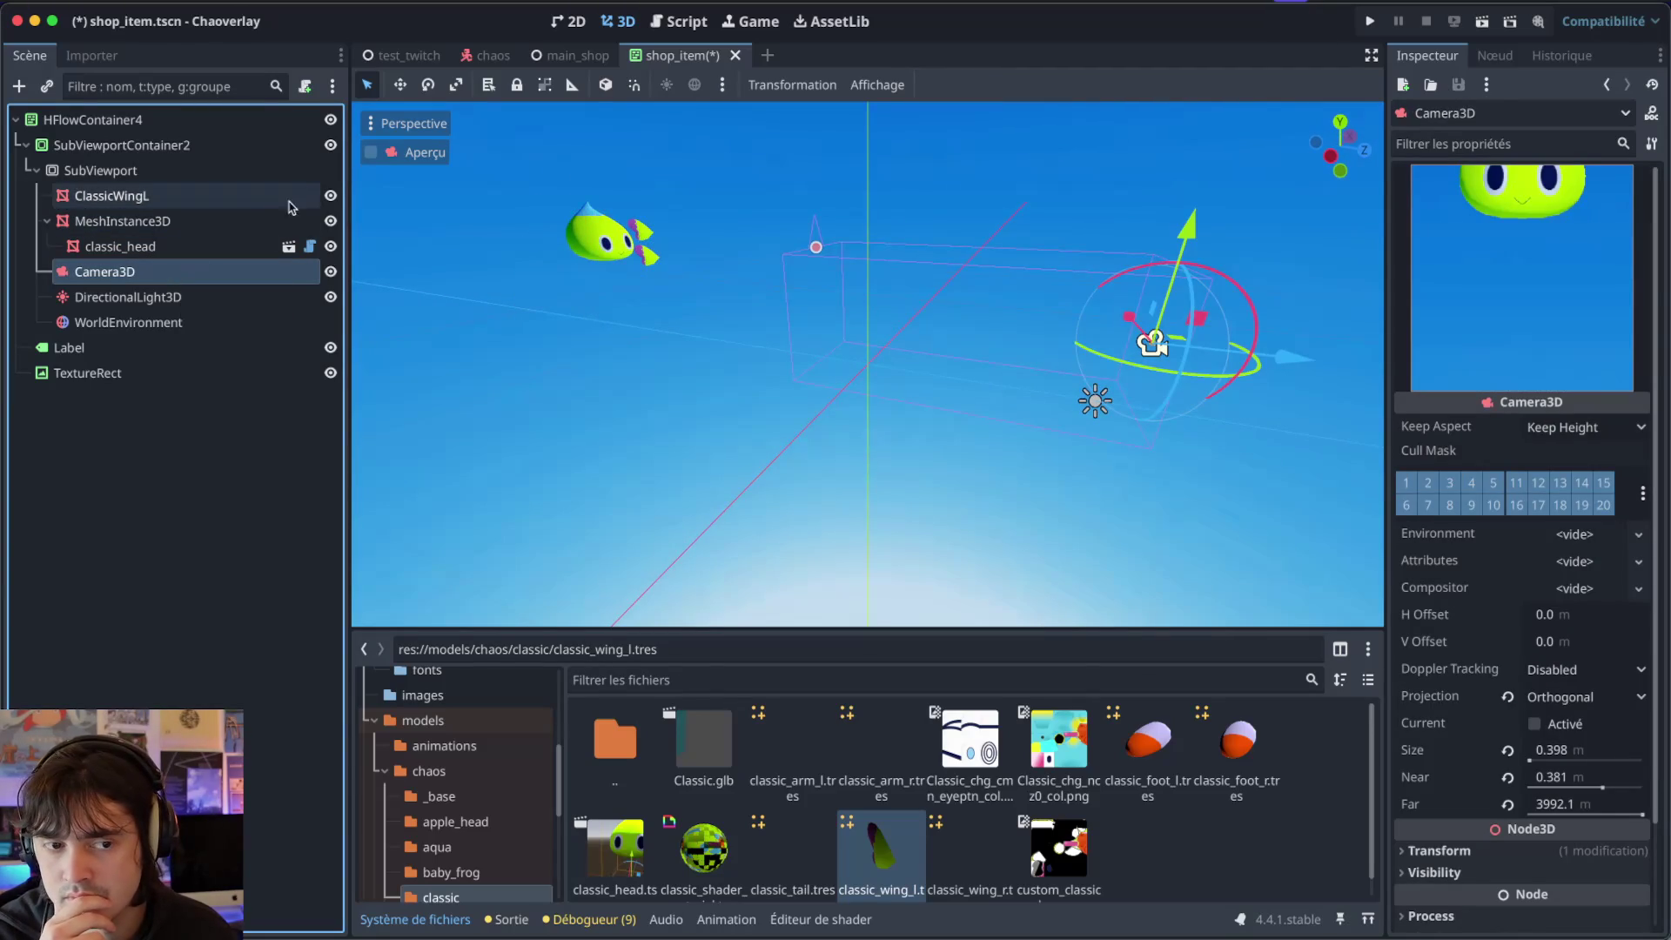
Hide classic_head, try Perspective with FOV 22, then set the camera back to Orthogonal.
click(330, 246)
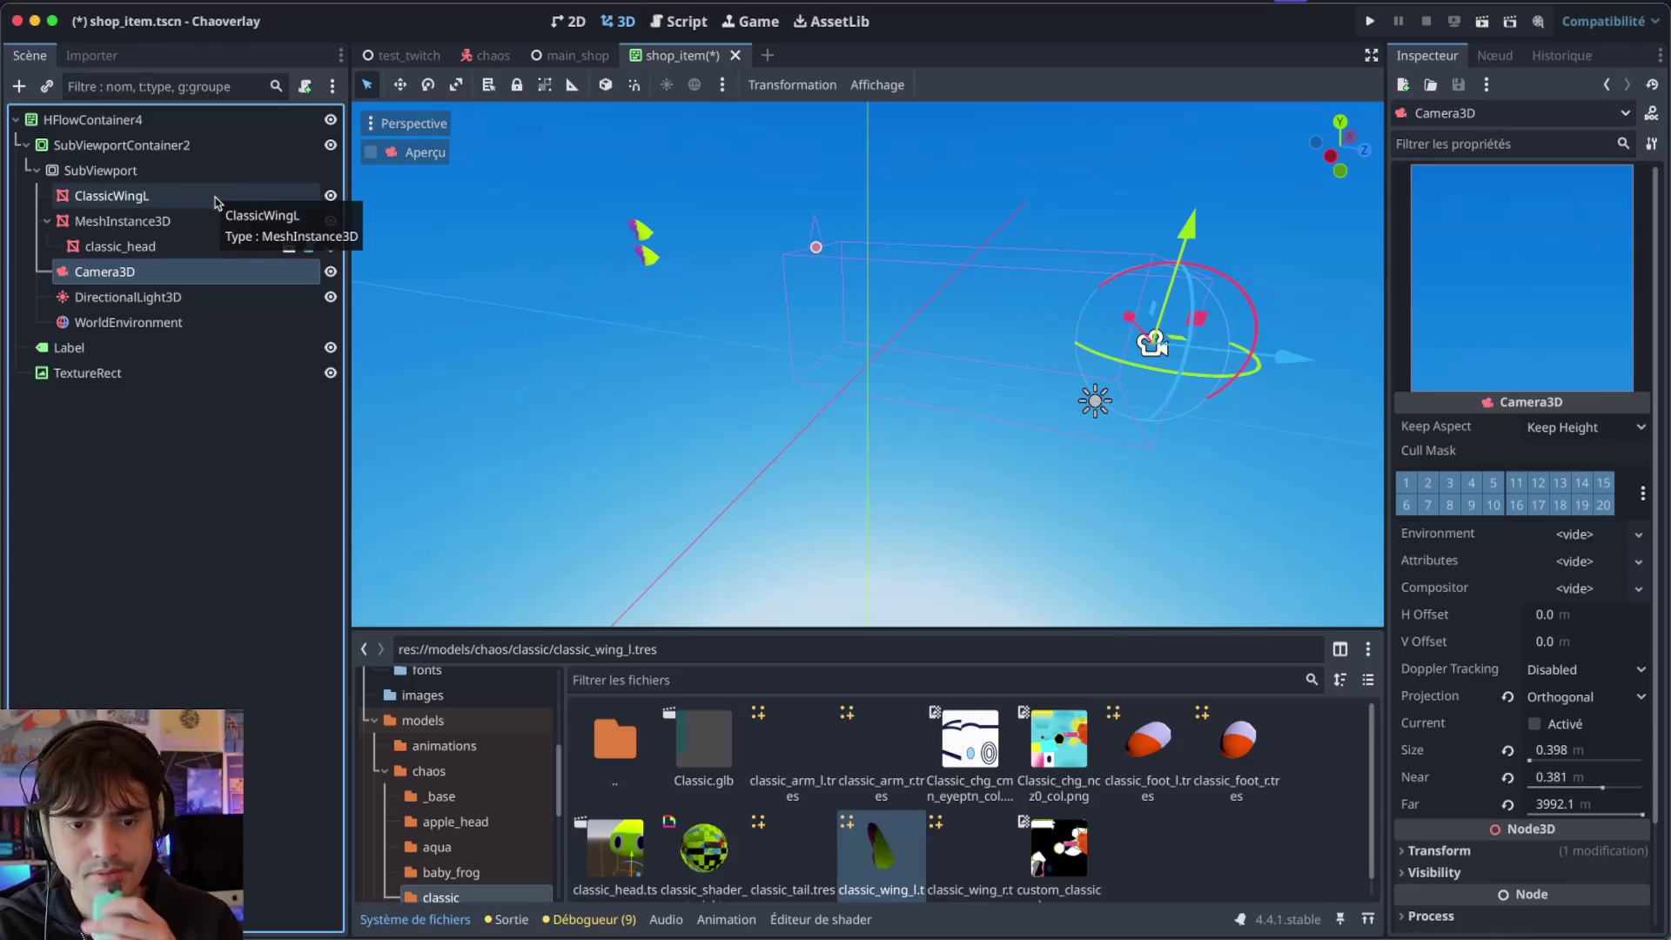
click(1580, 693)
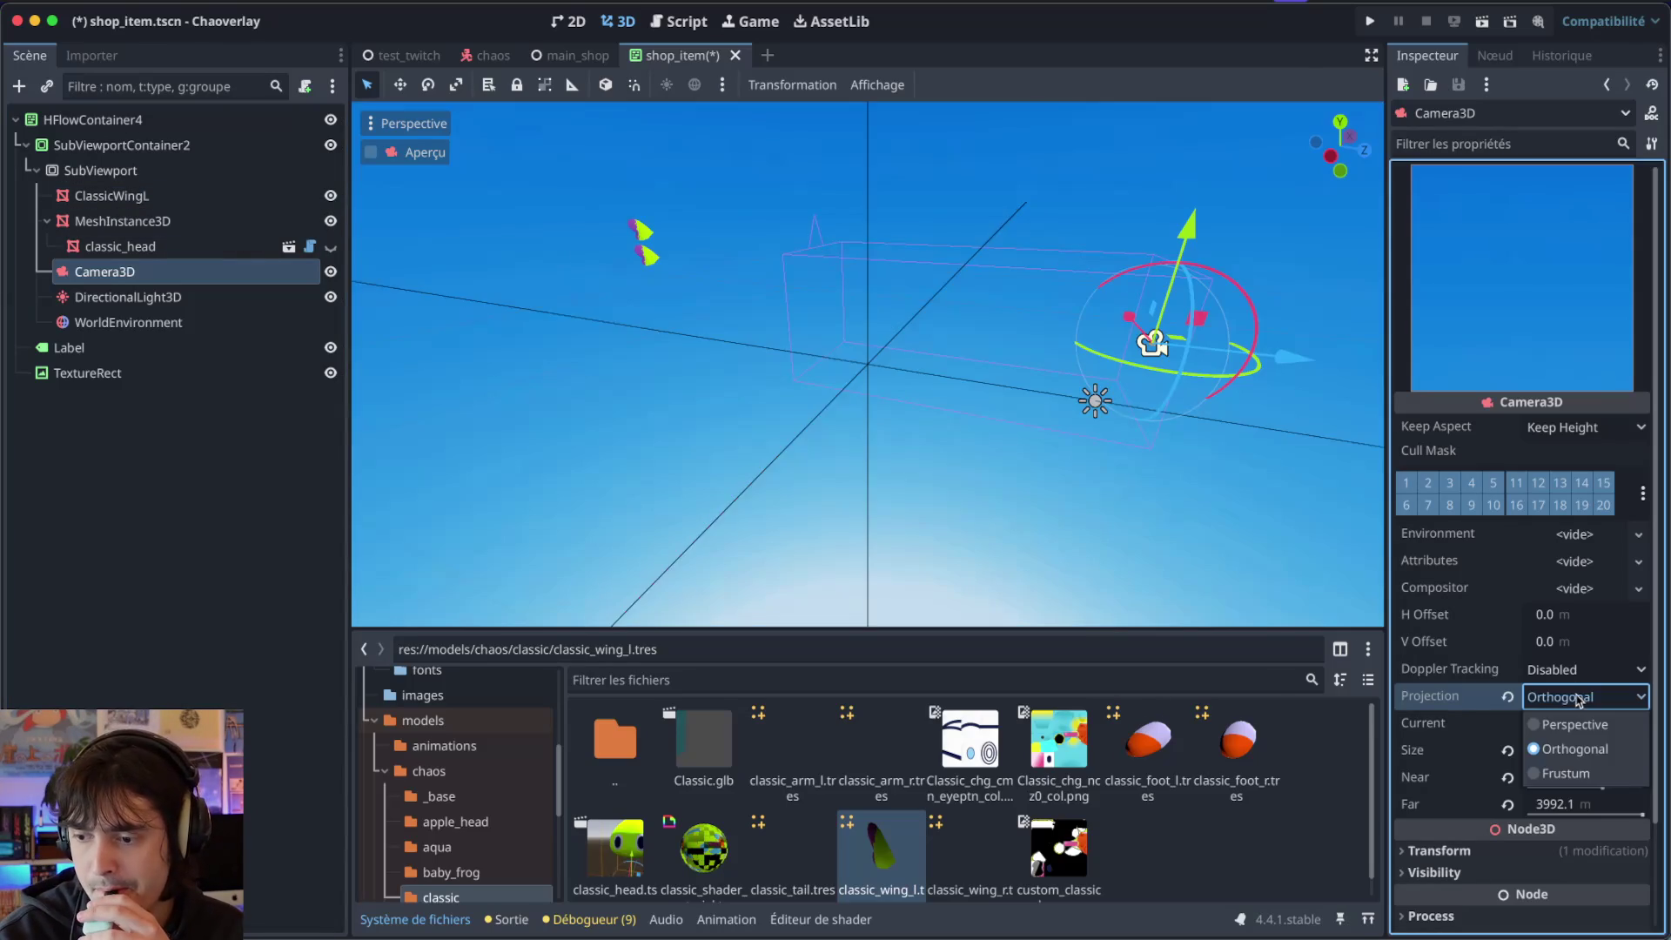
click(1556, 723)
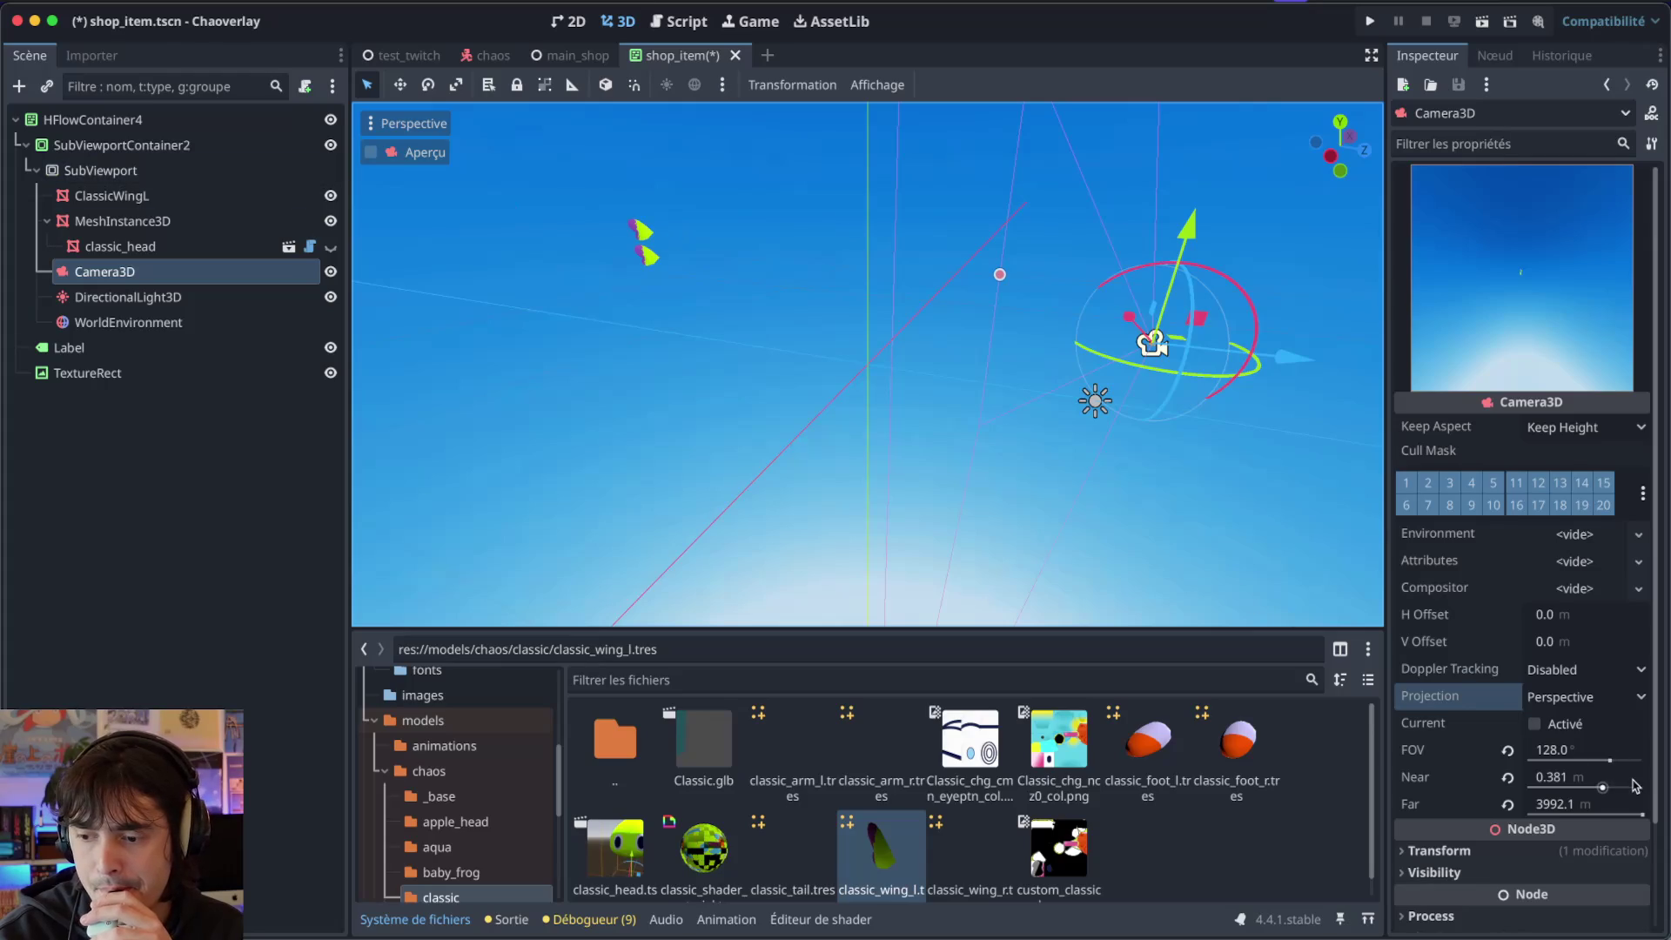
drag(1610, 760, 1544, 760)
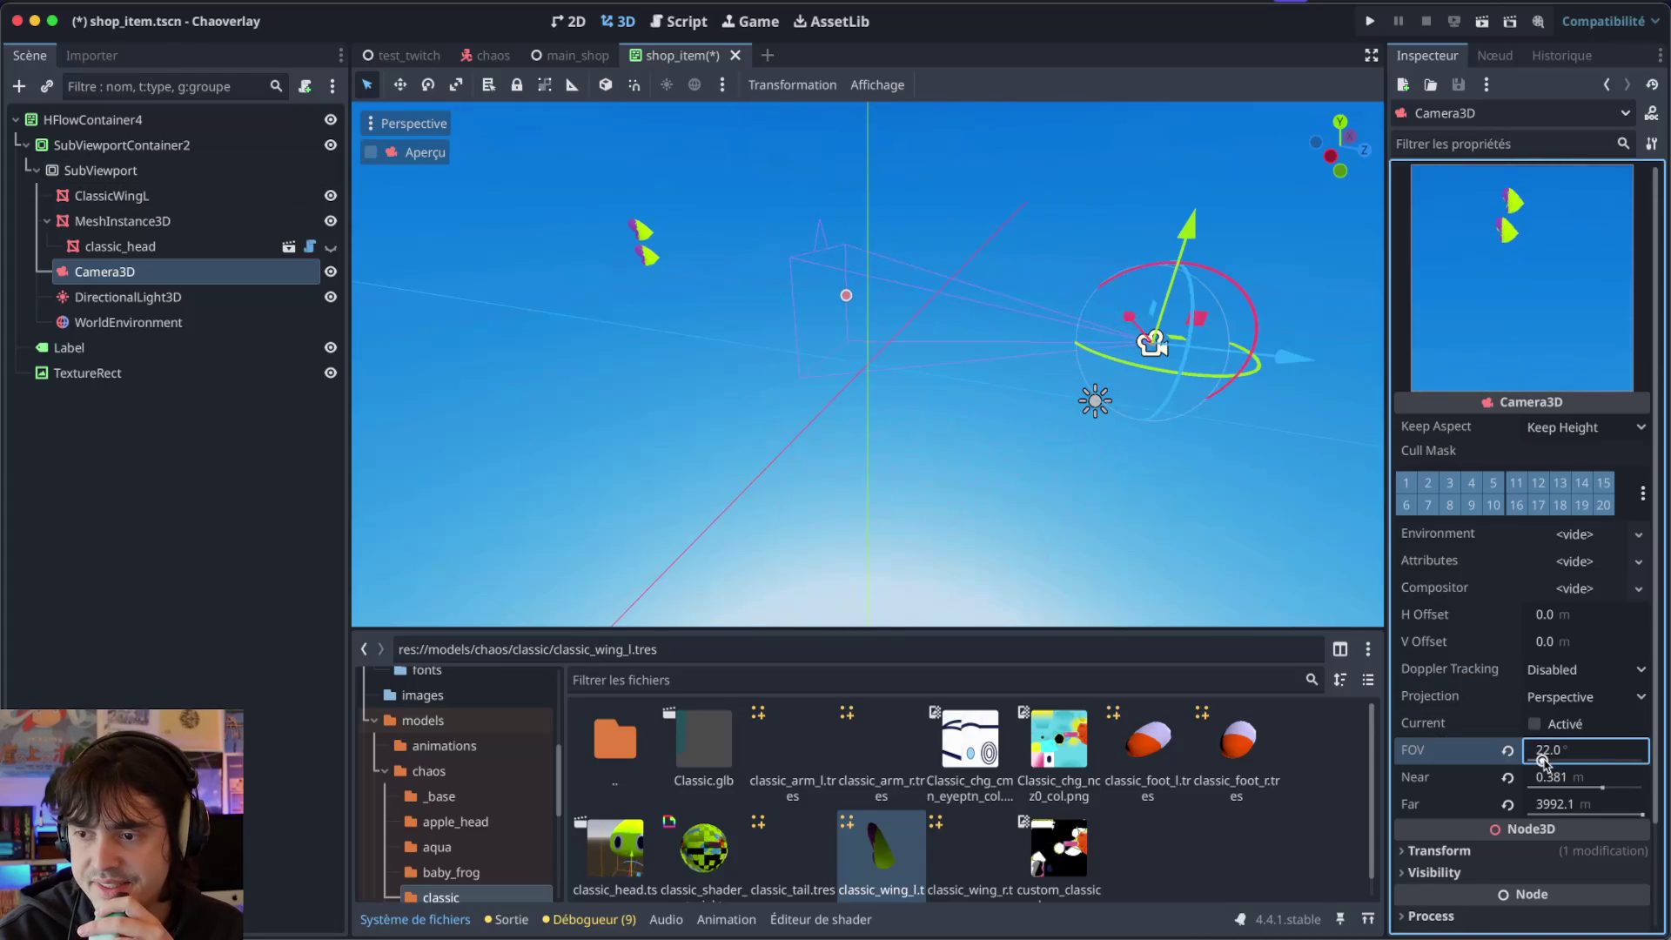
click(1584, 699)
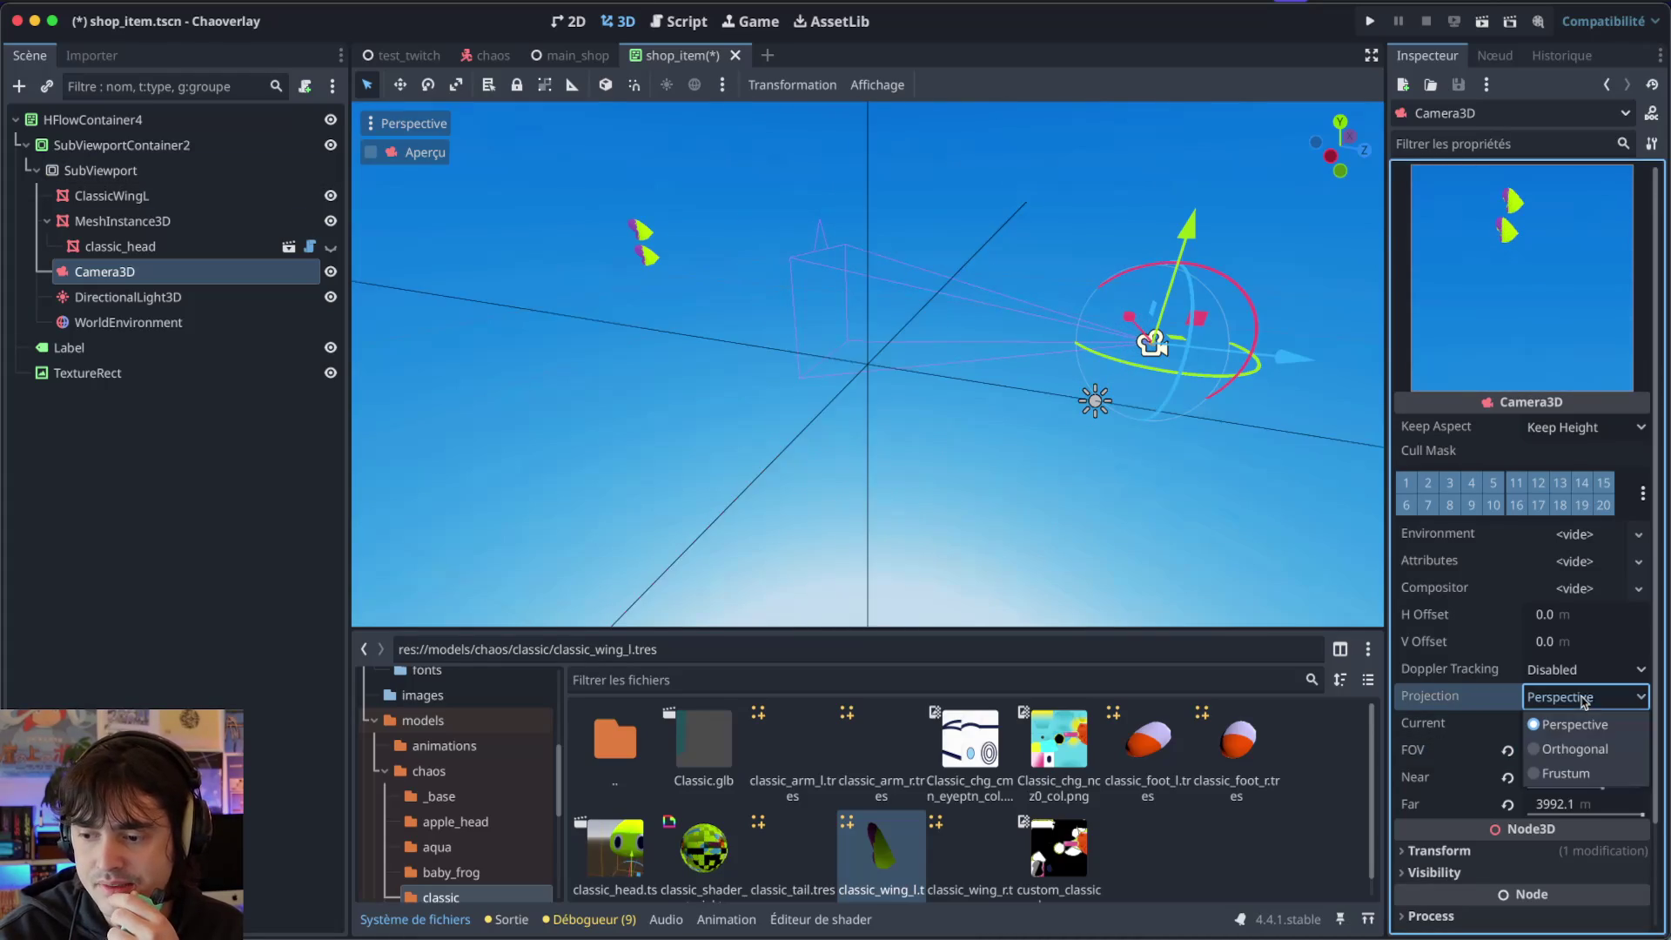
click(1548, 747)
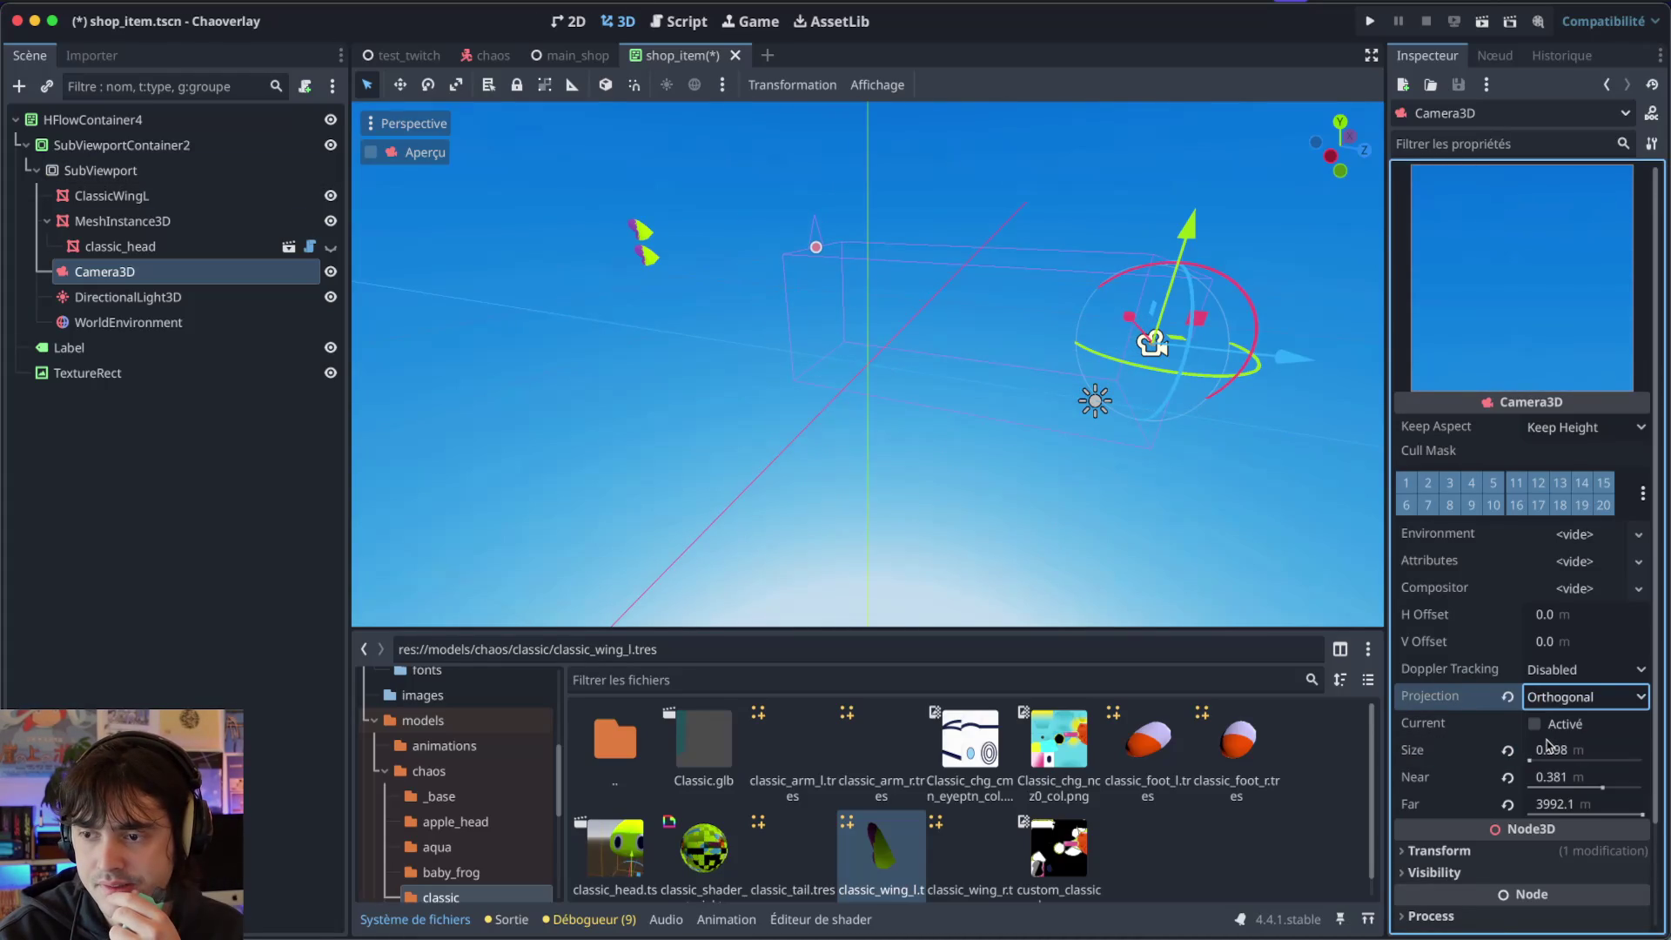
click(1535, 725)
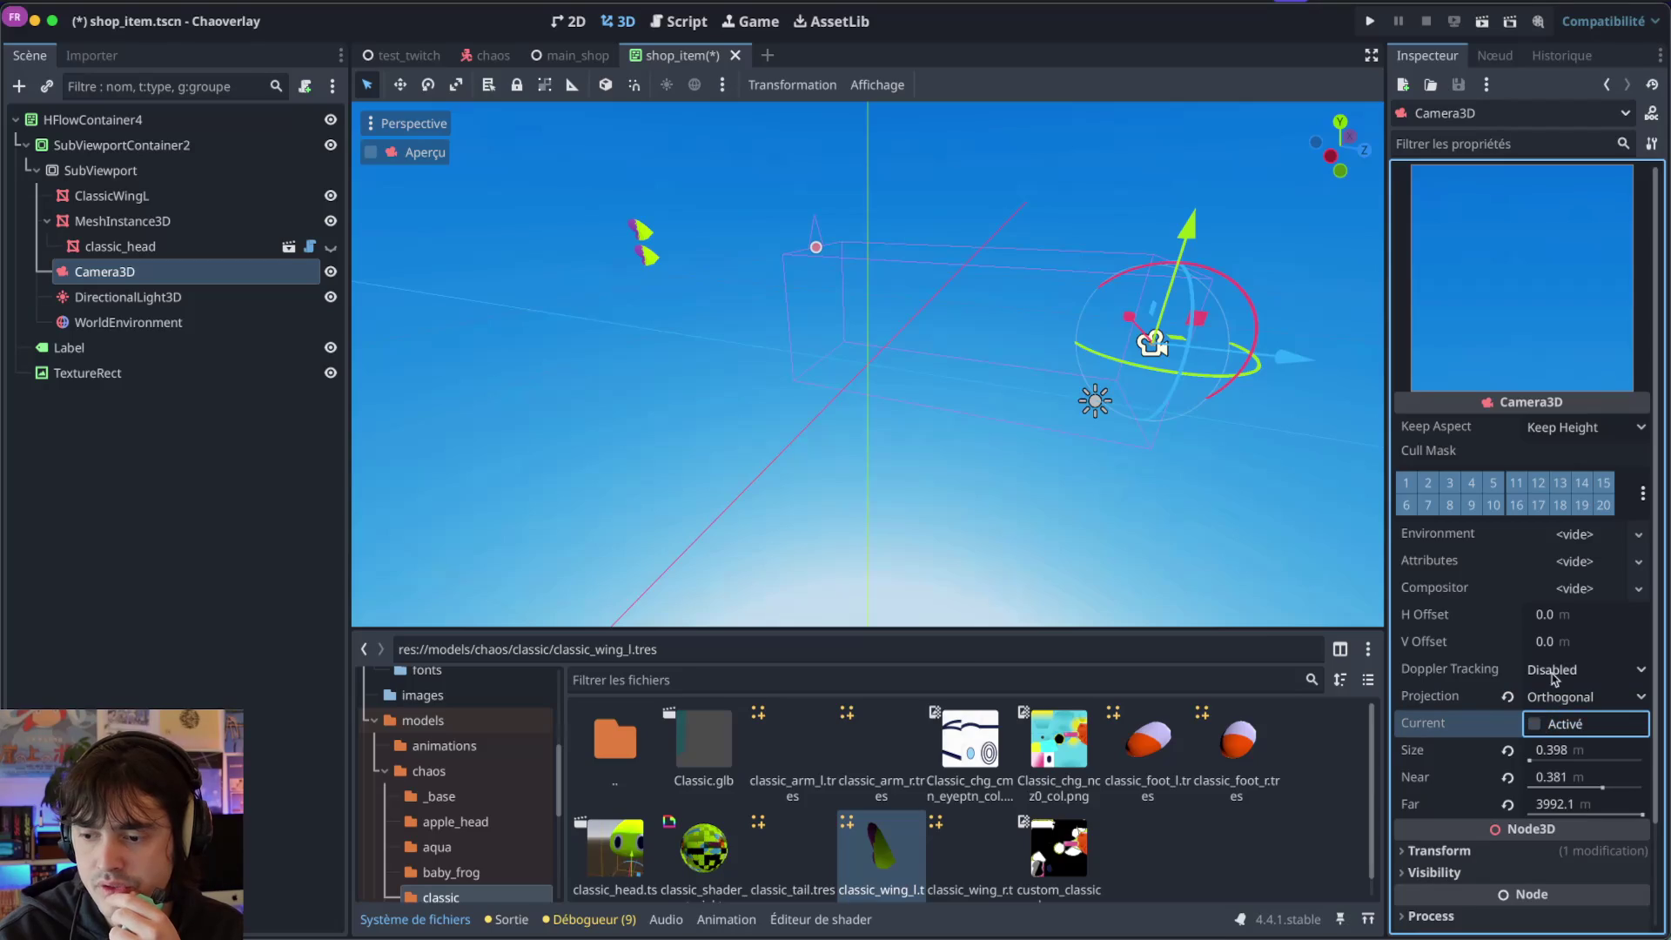
Keep Doppler Tracking Disabled and Keep Aspect on Keep Height, then select the wing mesh.
click(1553, 678)
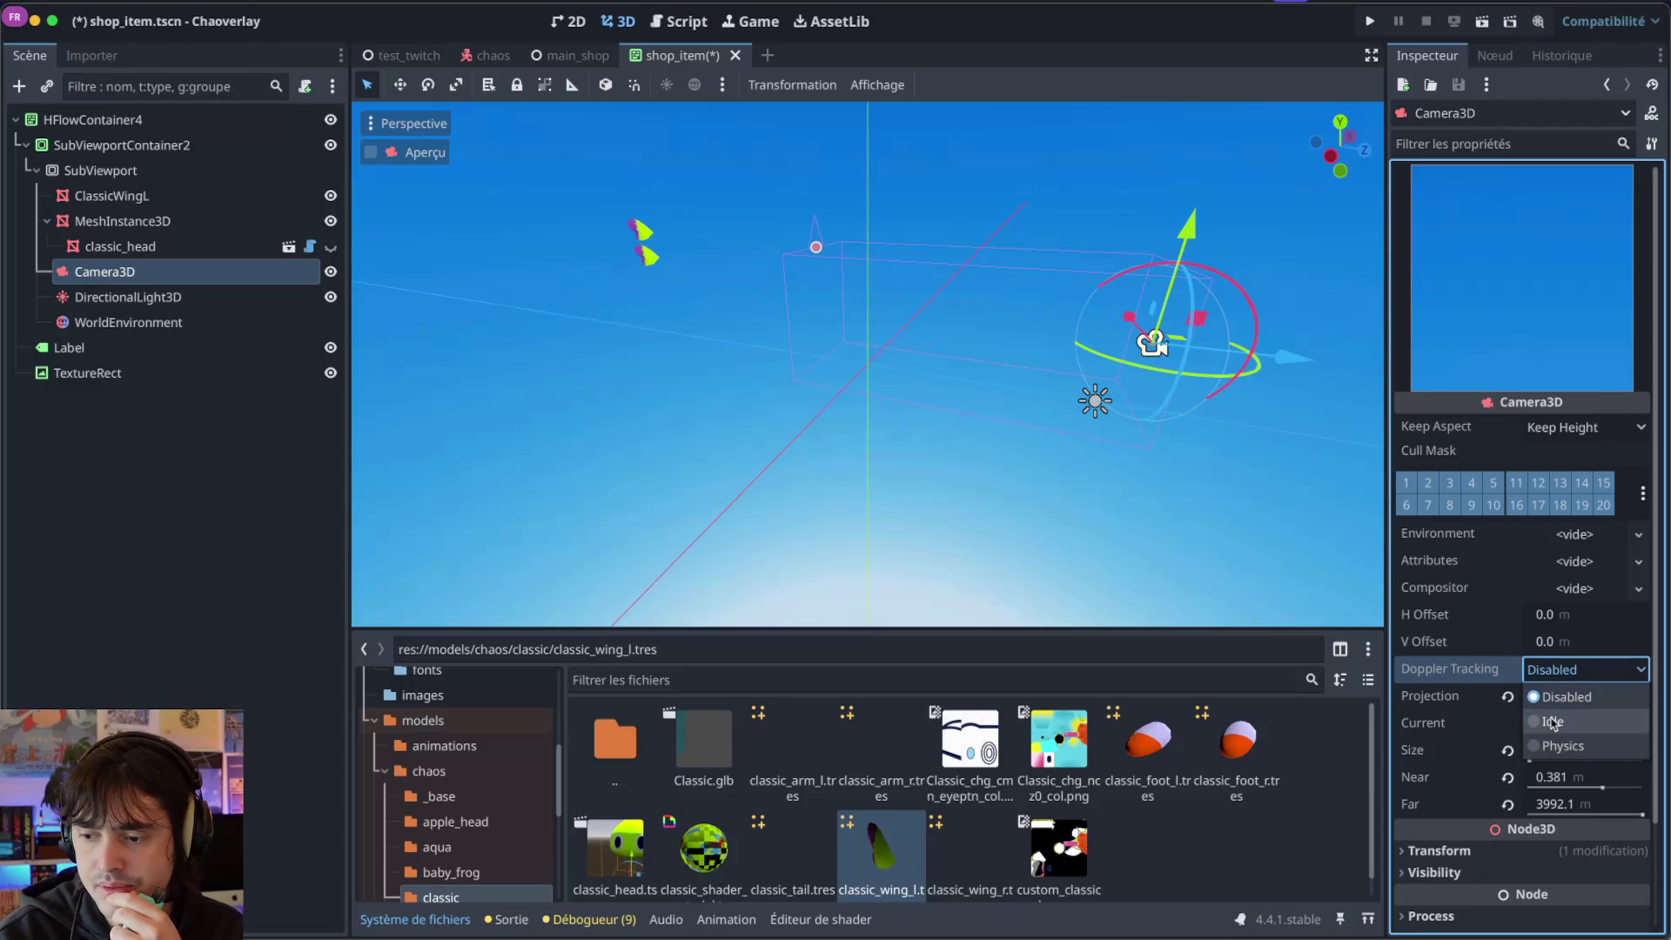
click(1552, 722)
click(1554, 672)
click(1542, 692)
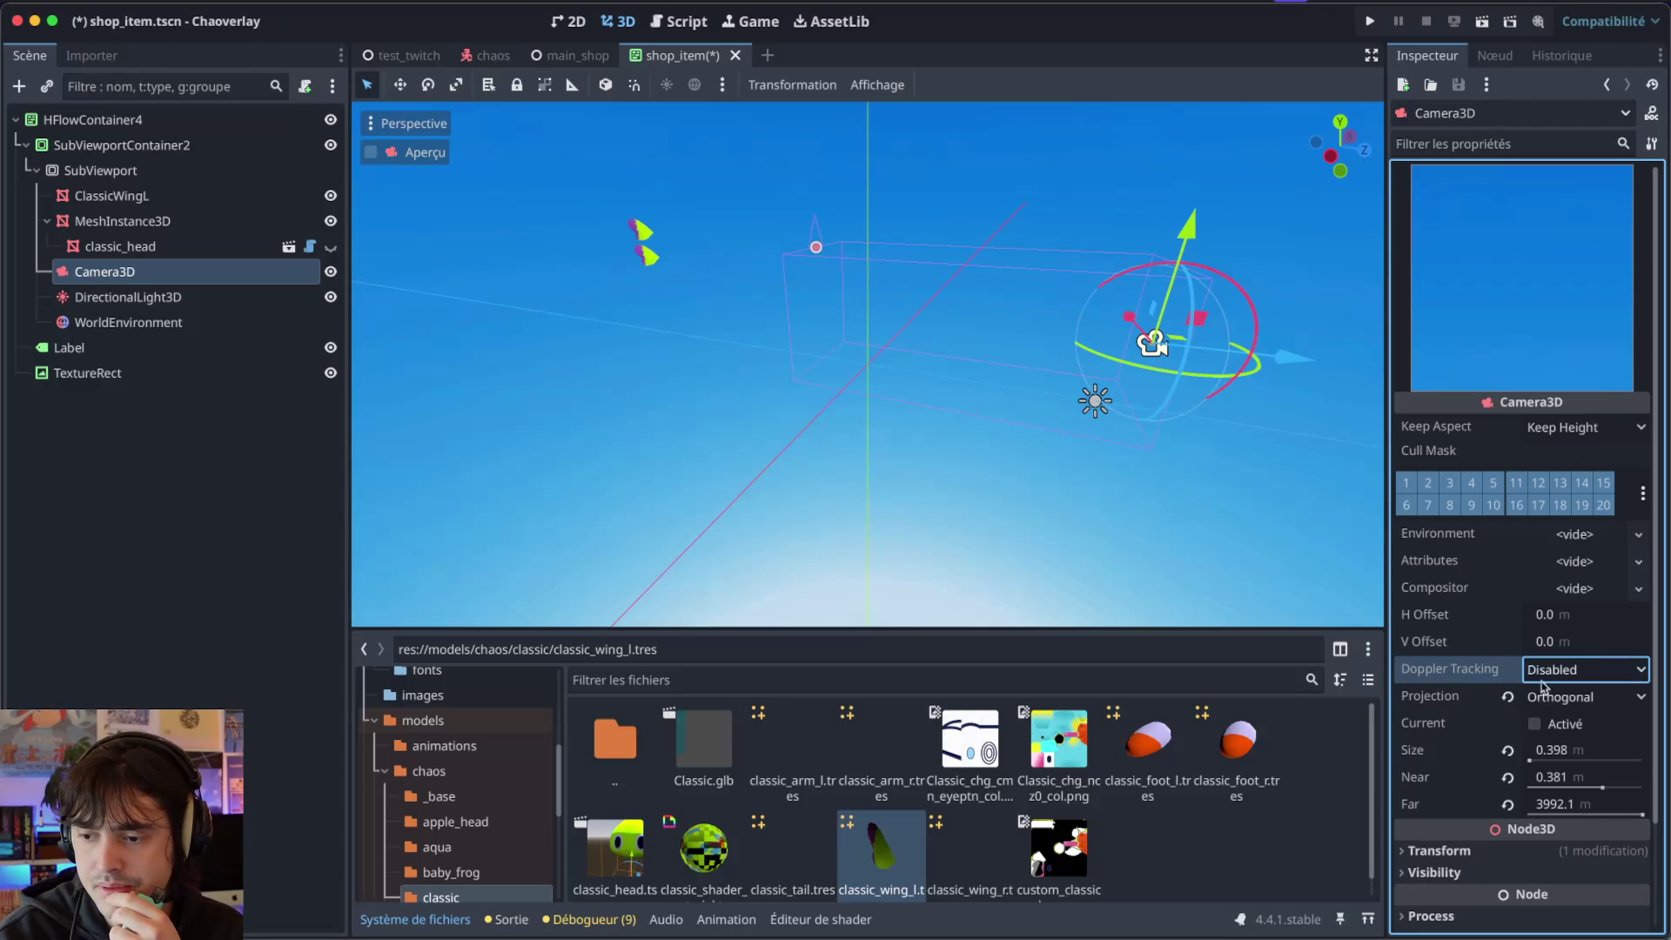
click(1575, 434)
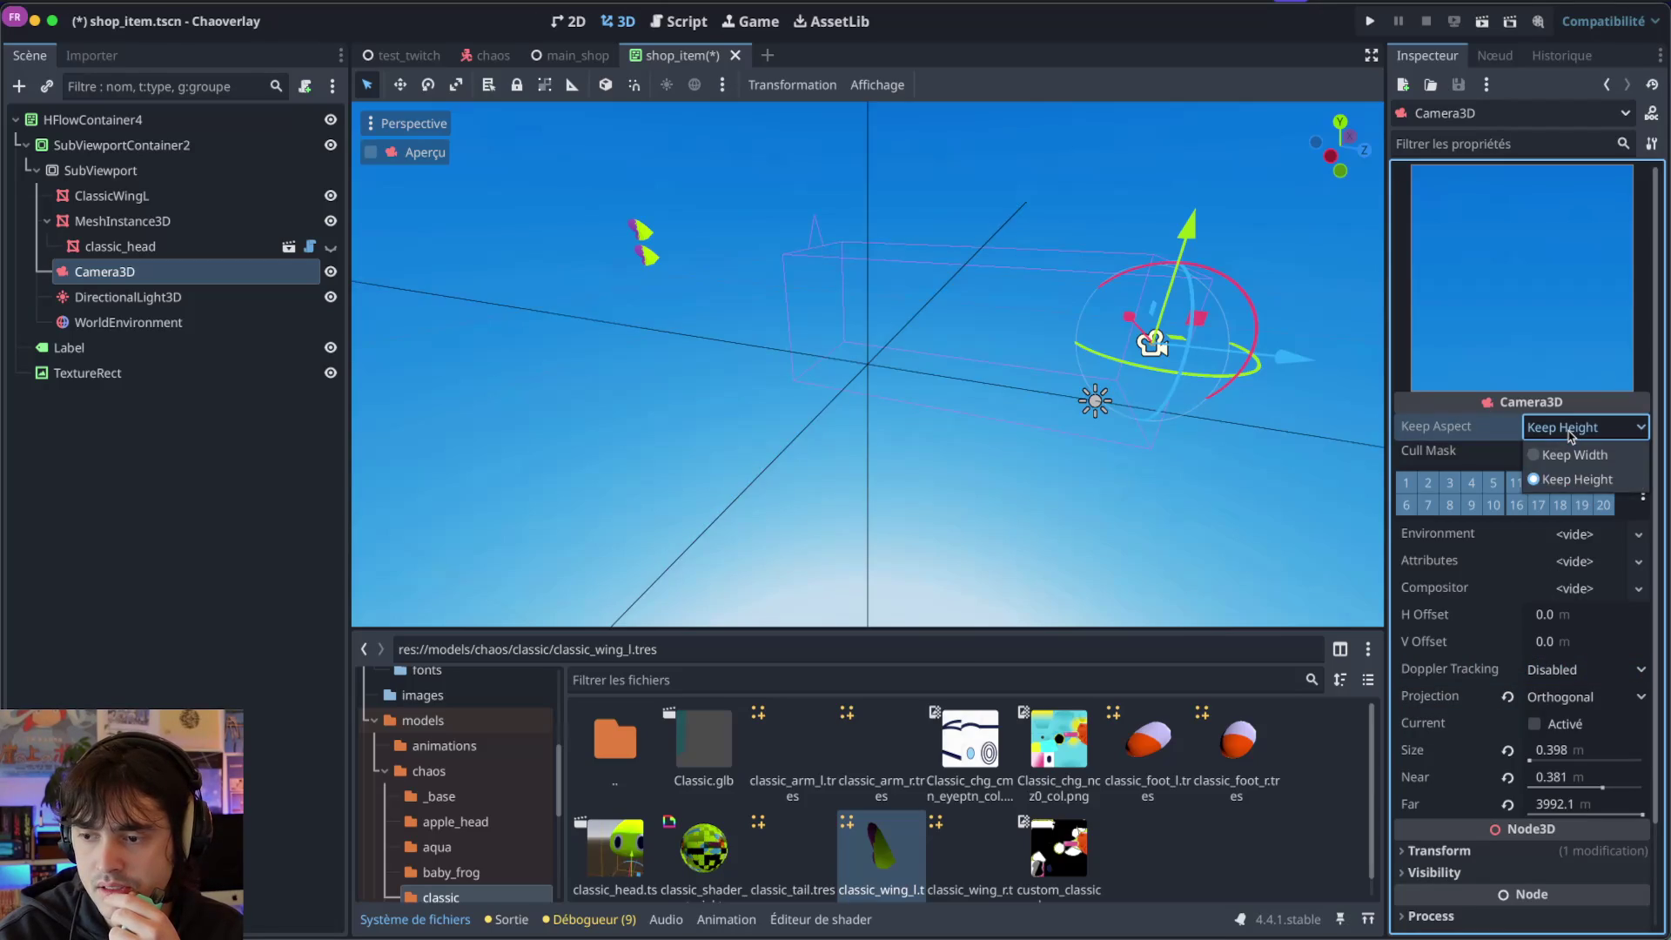
click(1571, 435)
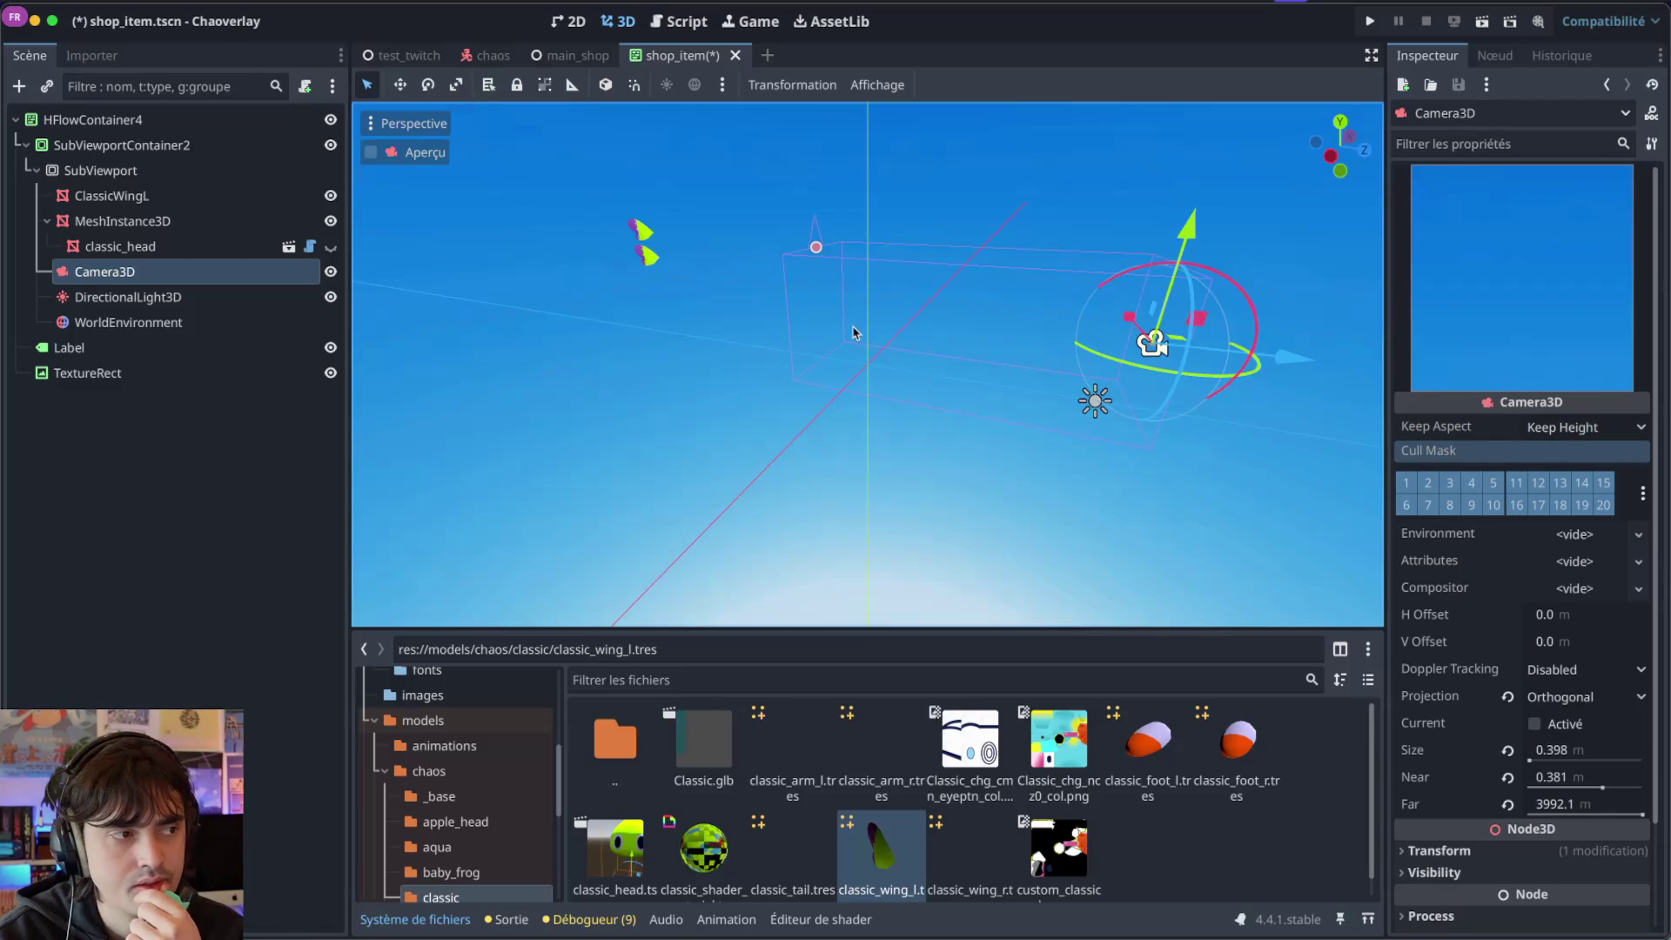
click(641, 252)
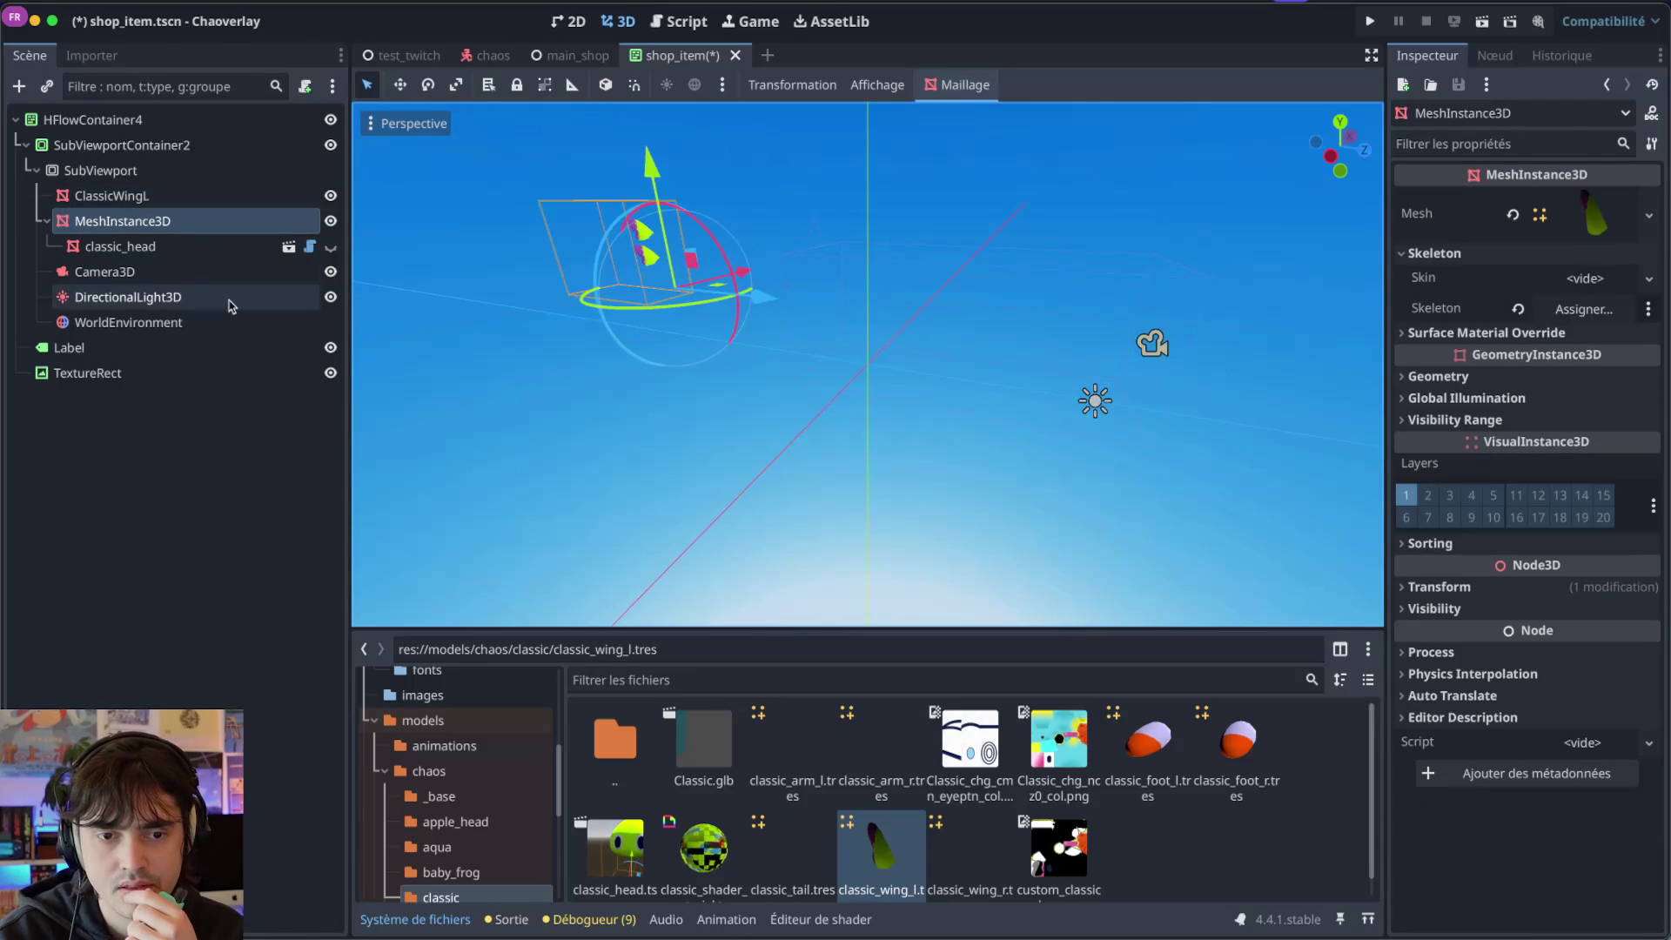
Rotate MeshInstance3D to about -7.6° around Y, then inspect SubViewport and Camera3D.
drag(666, 307, 706, 303)
mouse_move(818, 246)
mouse_down()
mouse_move(749, 323)
mouse_move(675, 361)
mouse_move(625, 323)
mouse_up()
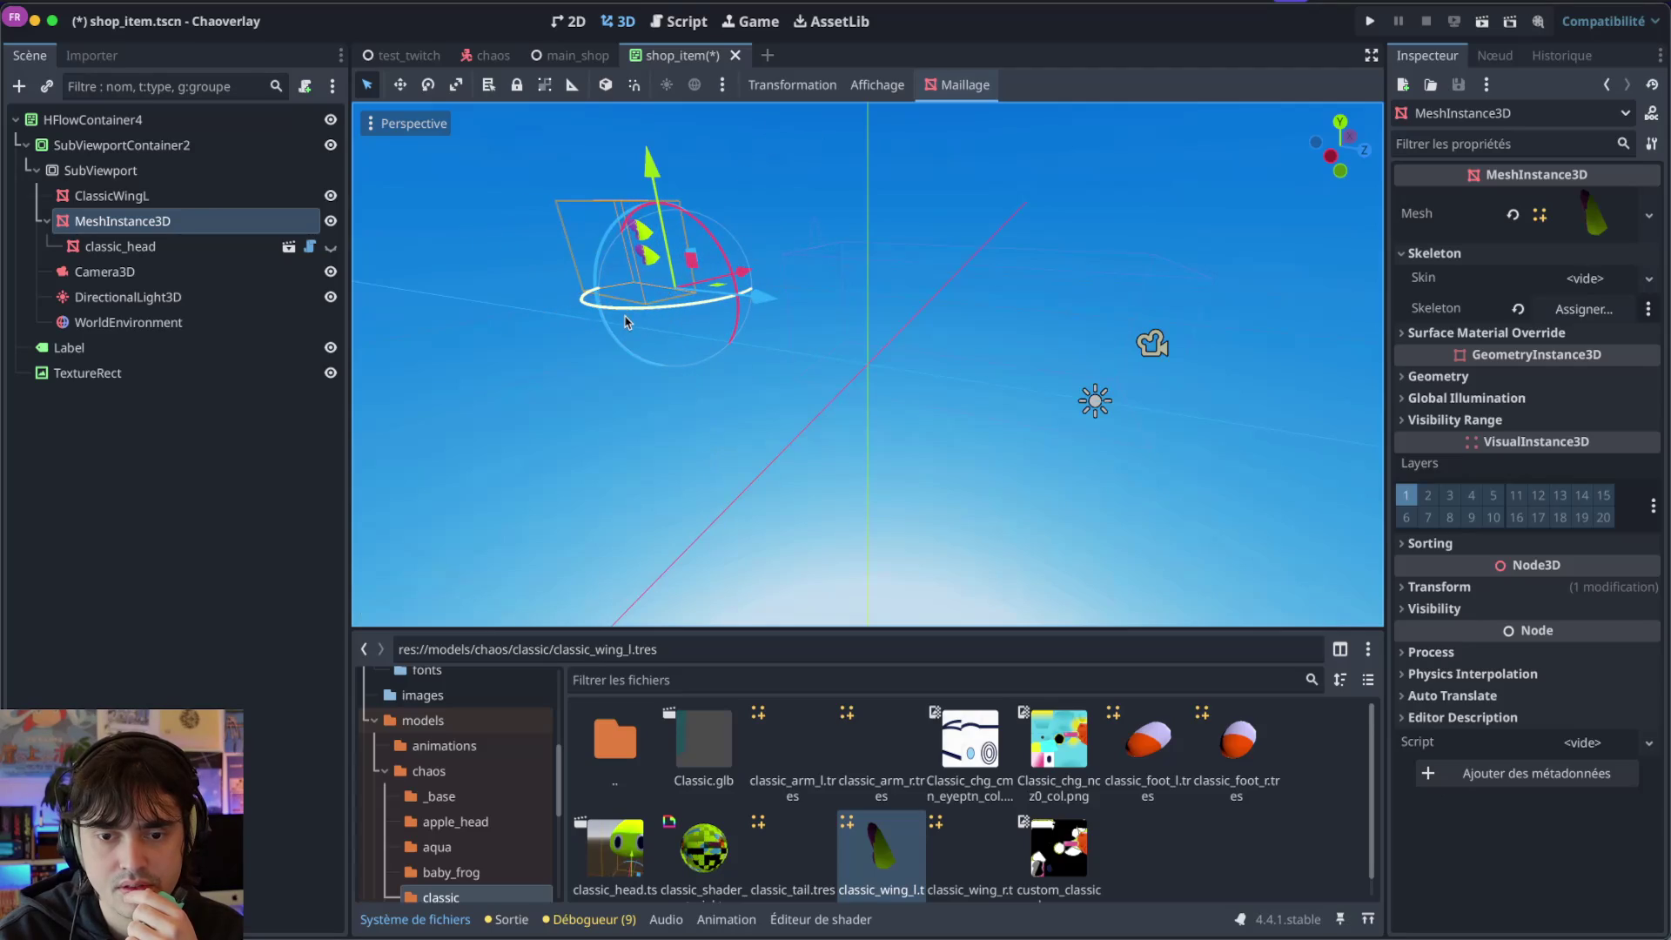
click(170, 180)
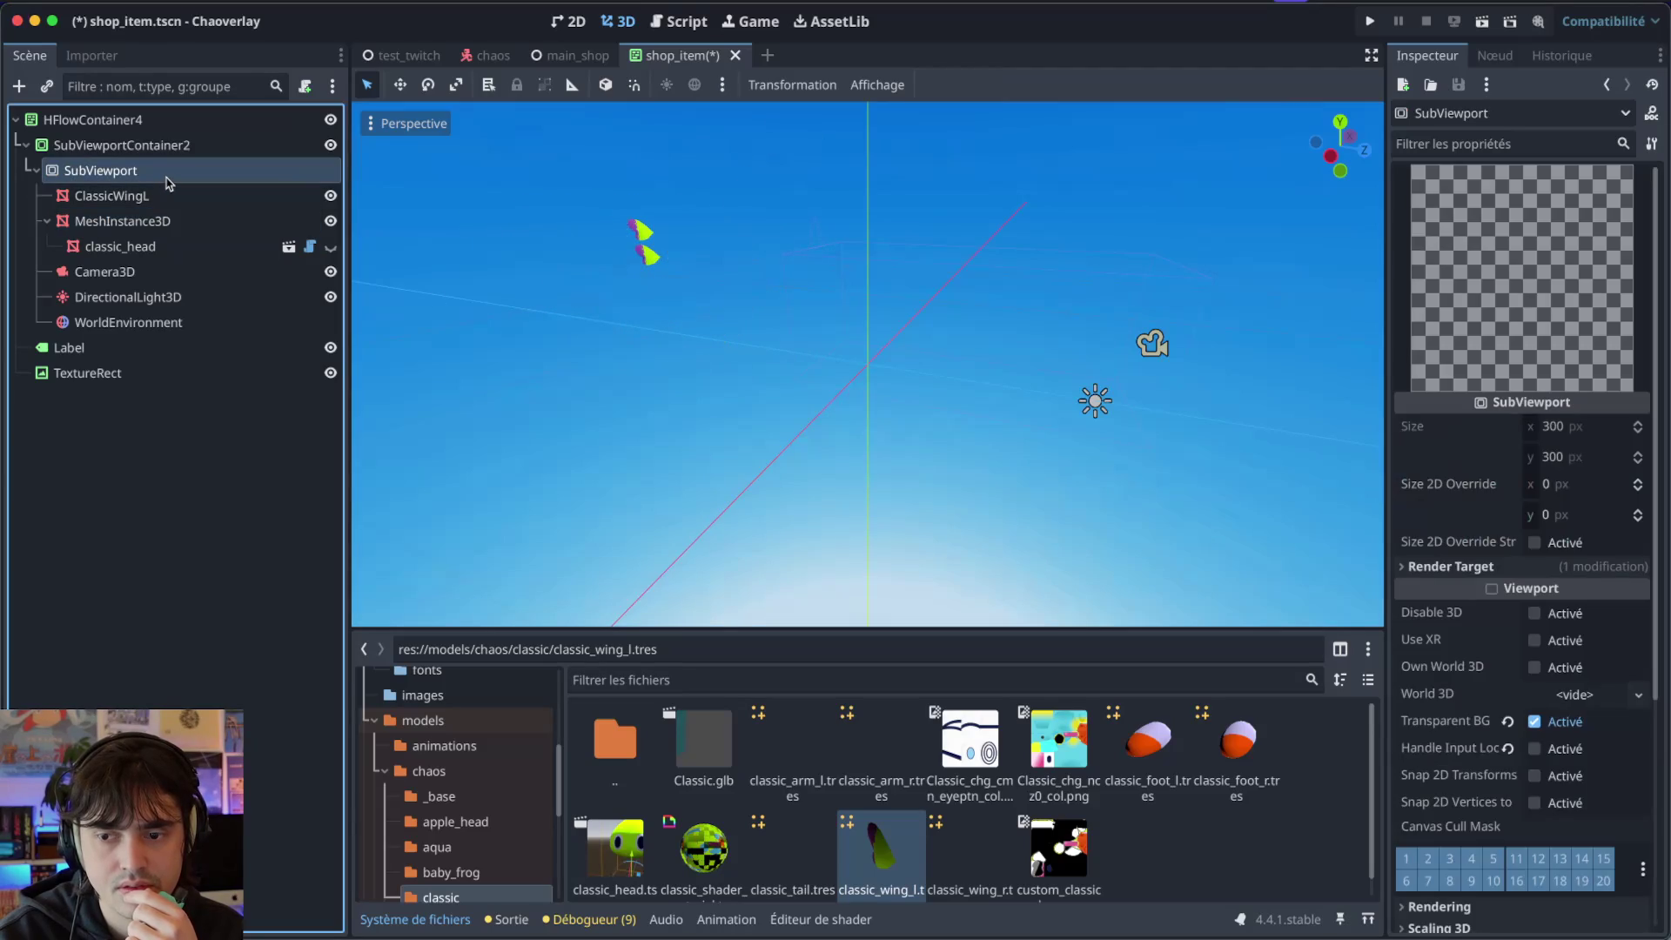
scroll(578, 279, up, 3)
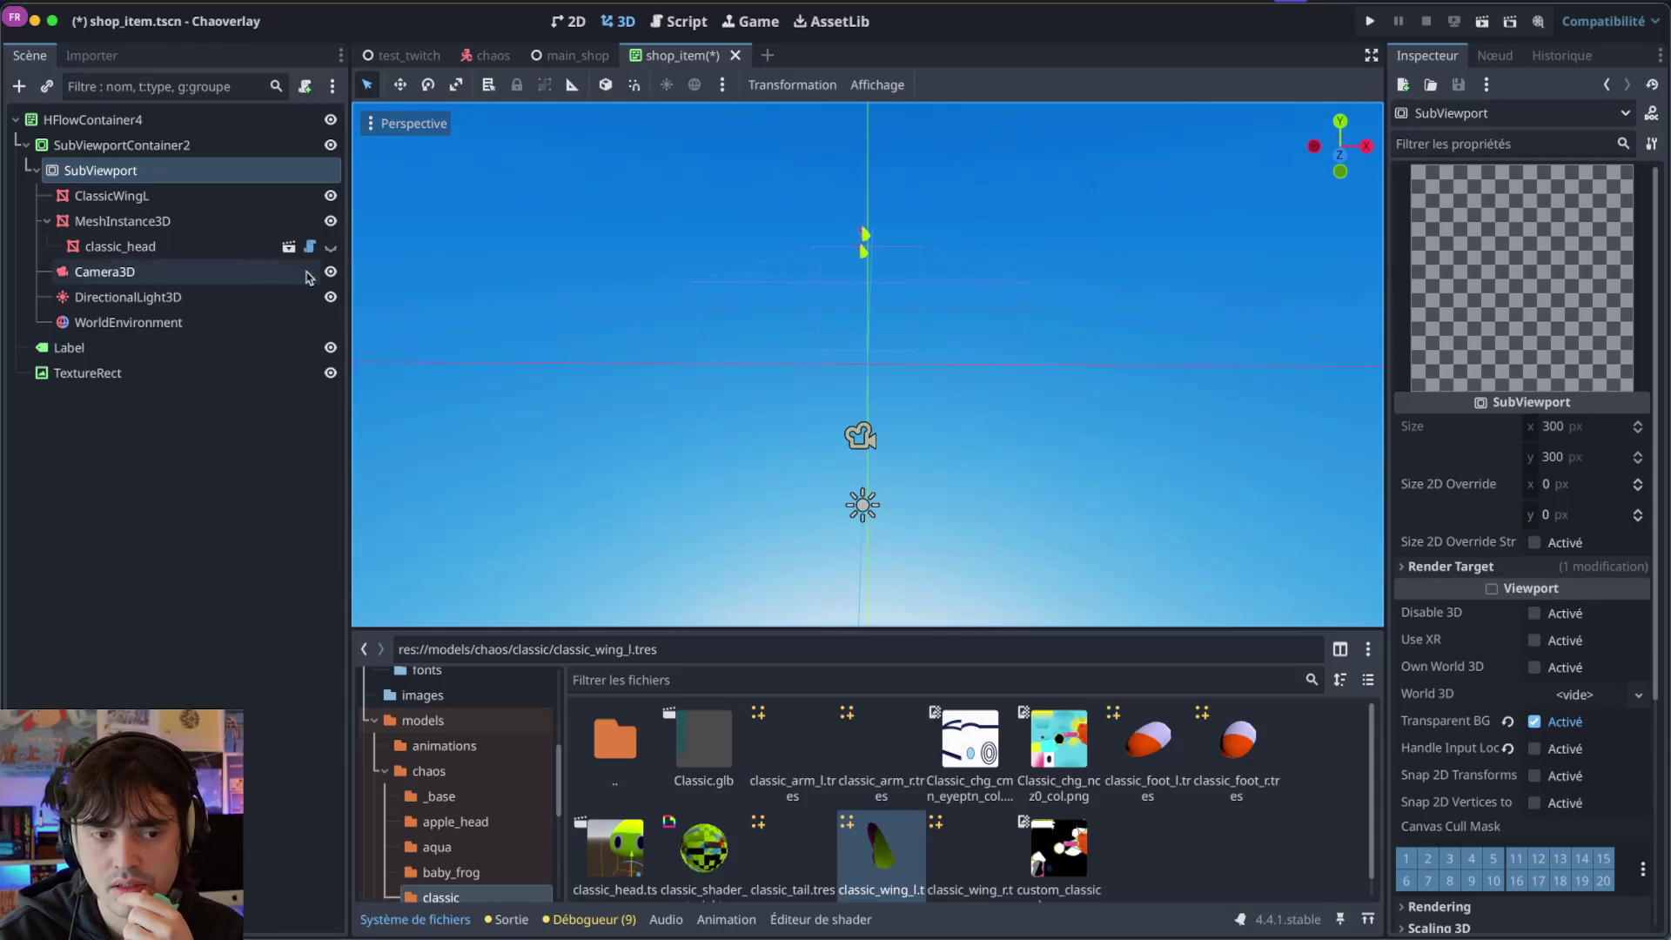
click(192, 272)
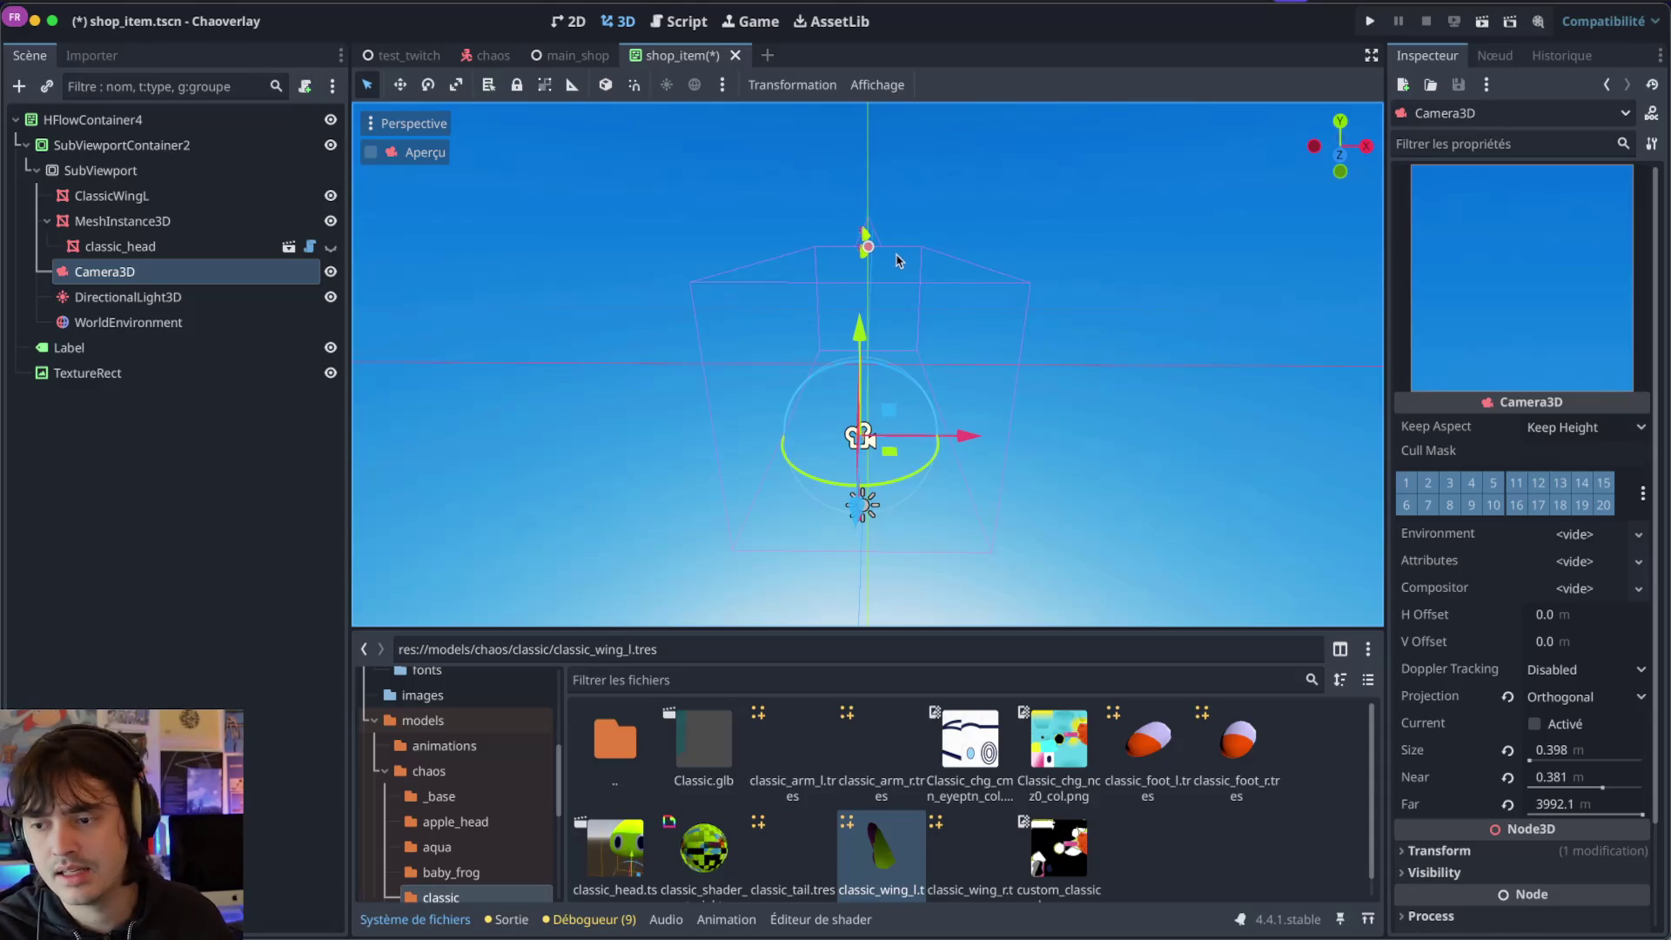
Briefly try Frustum, then set the Camera3D Projection back to Perspective at 22° FOV.
click(1578, 698)
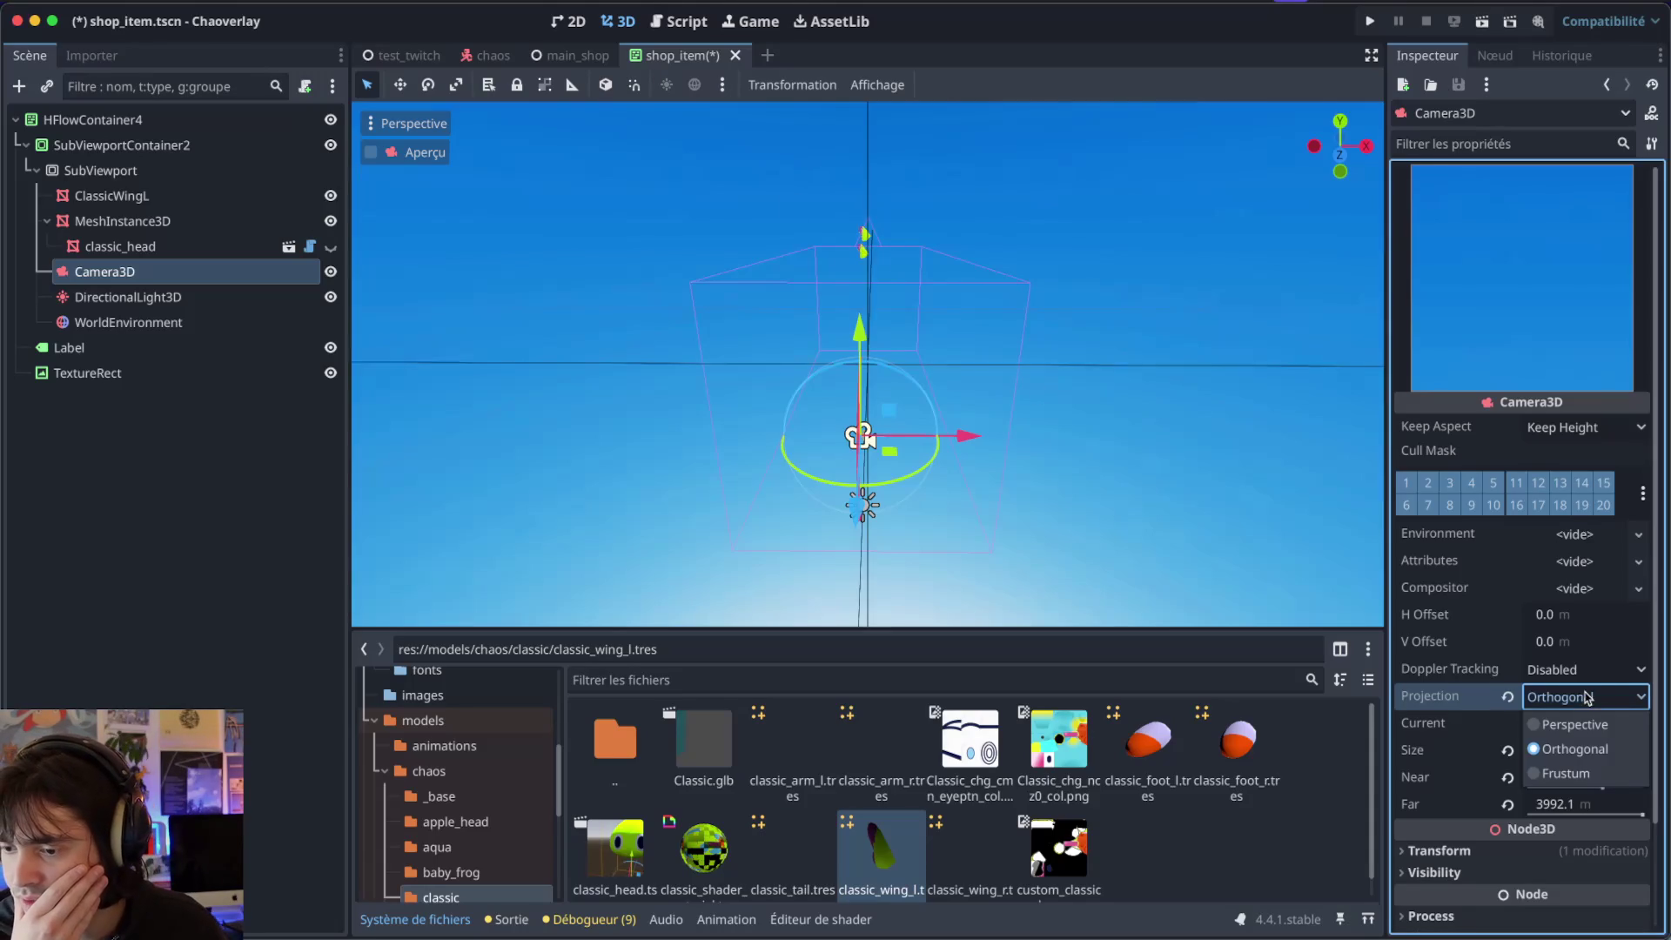
click(1568, 725)
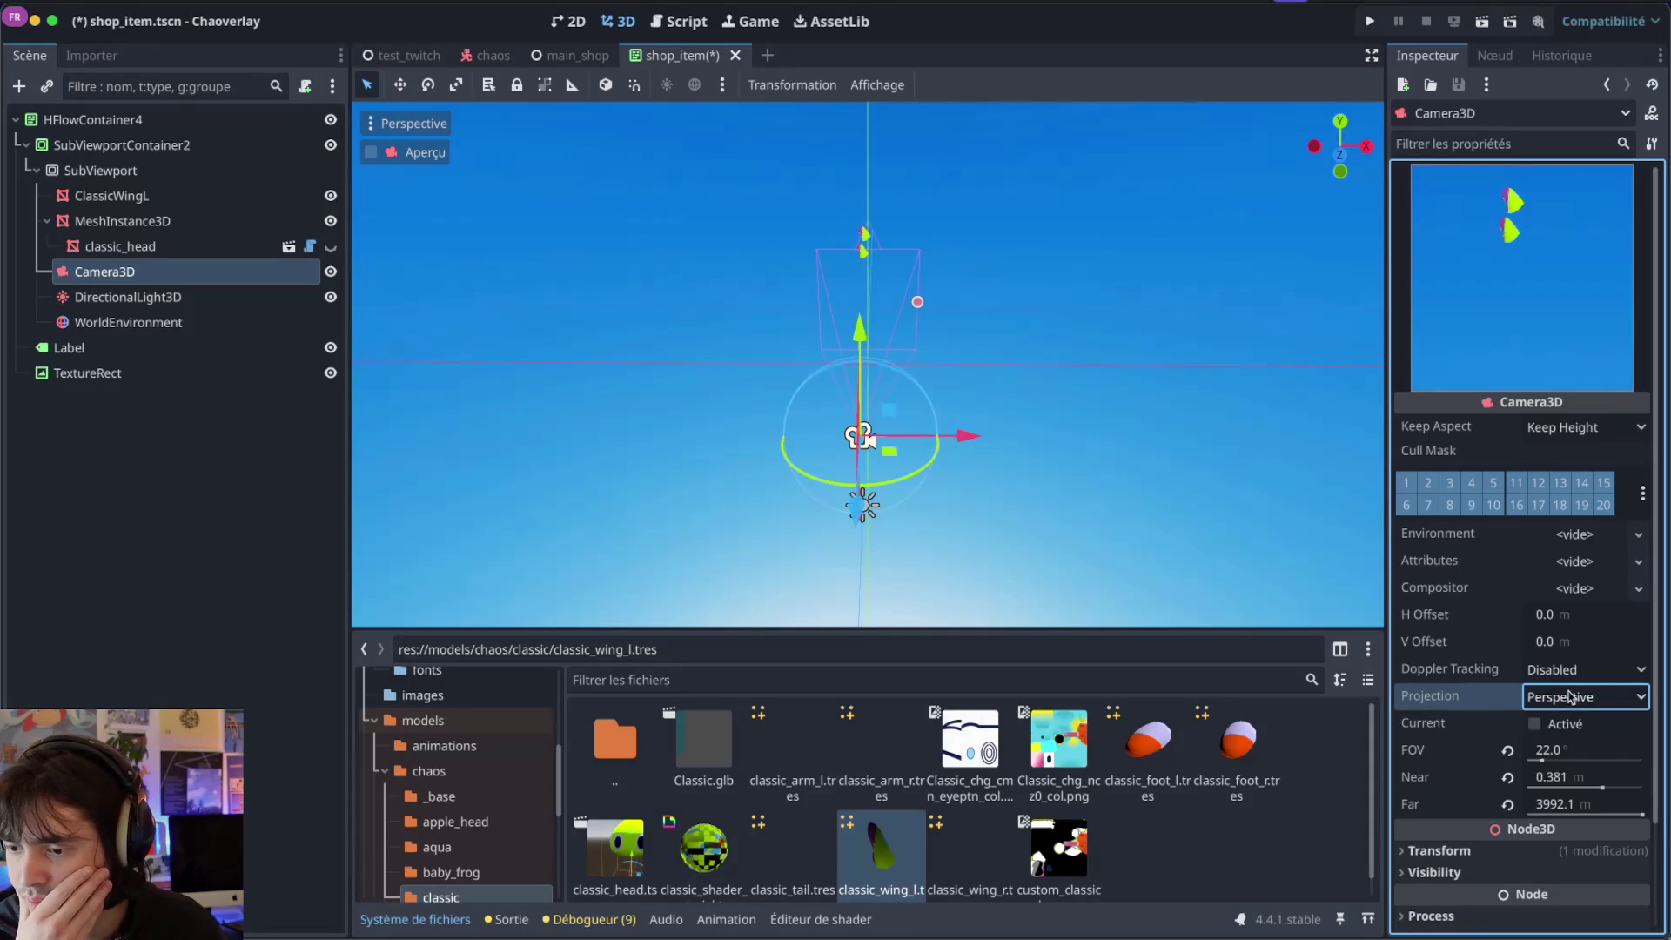
click(1569, 696)
click(1563, 775)
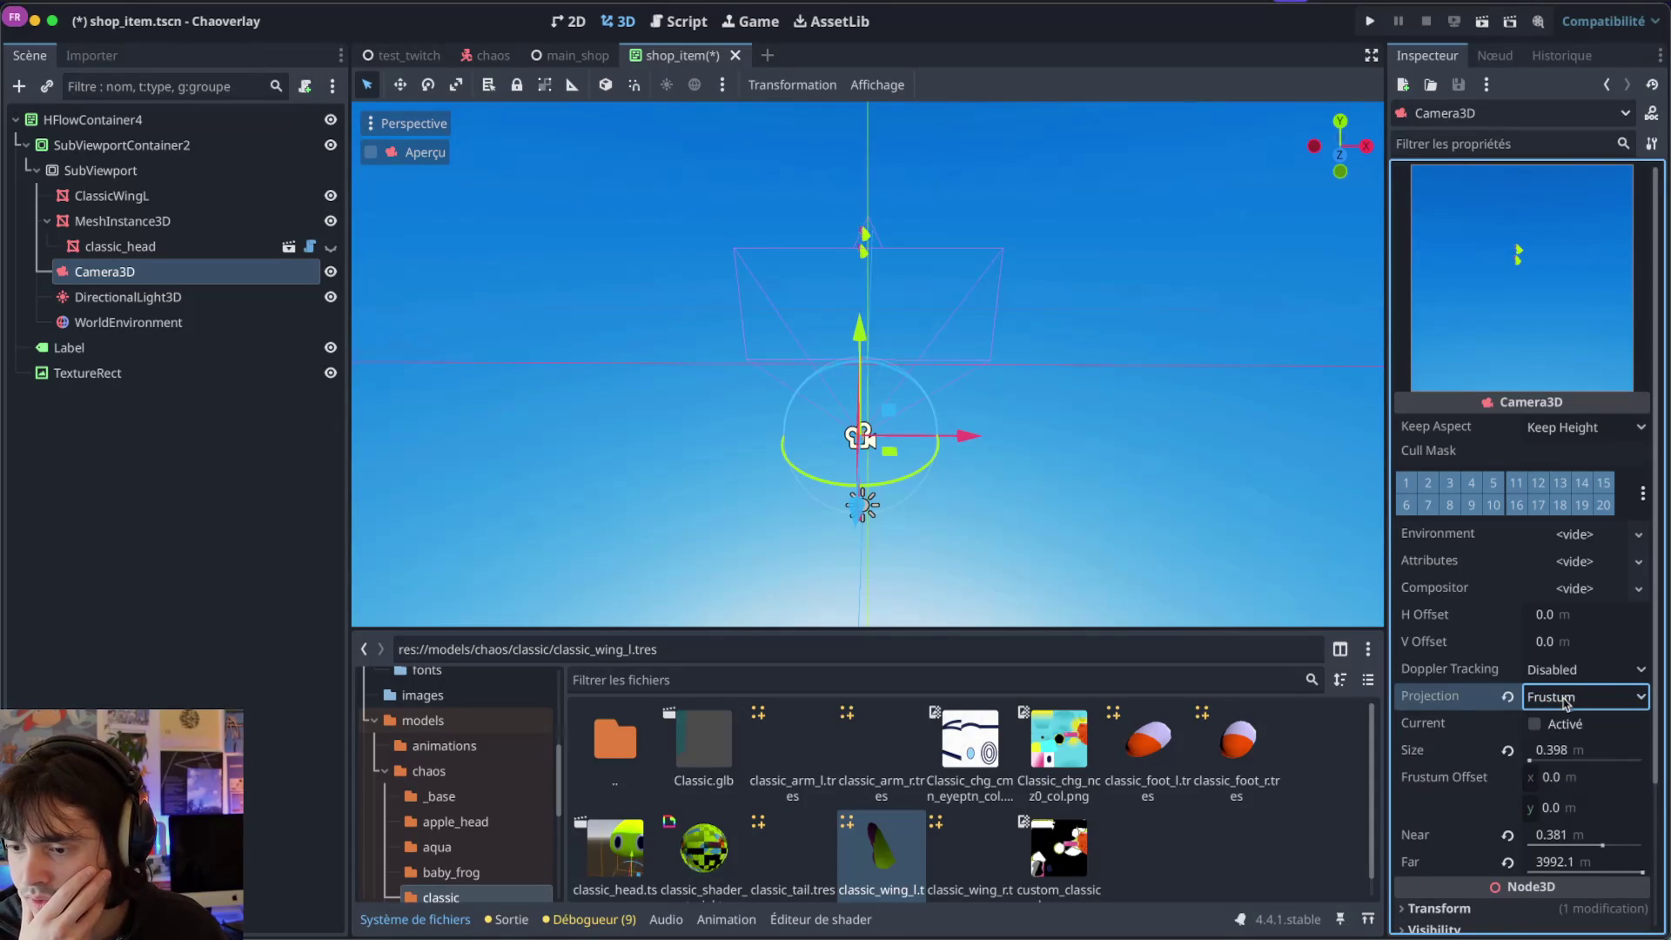
click(1565, 703)
click(1558, 724)
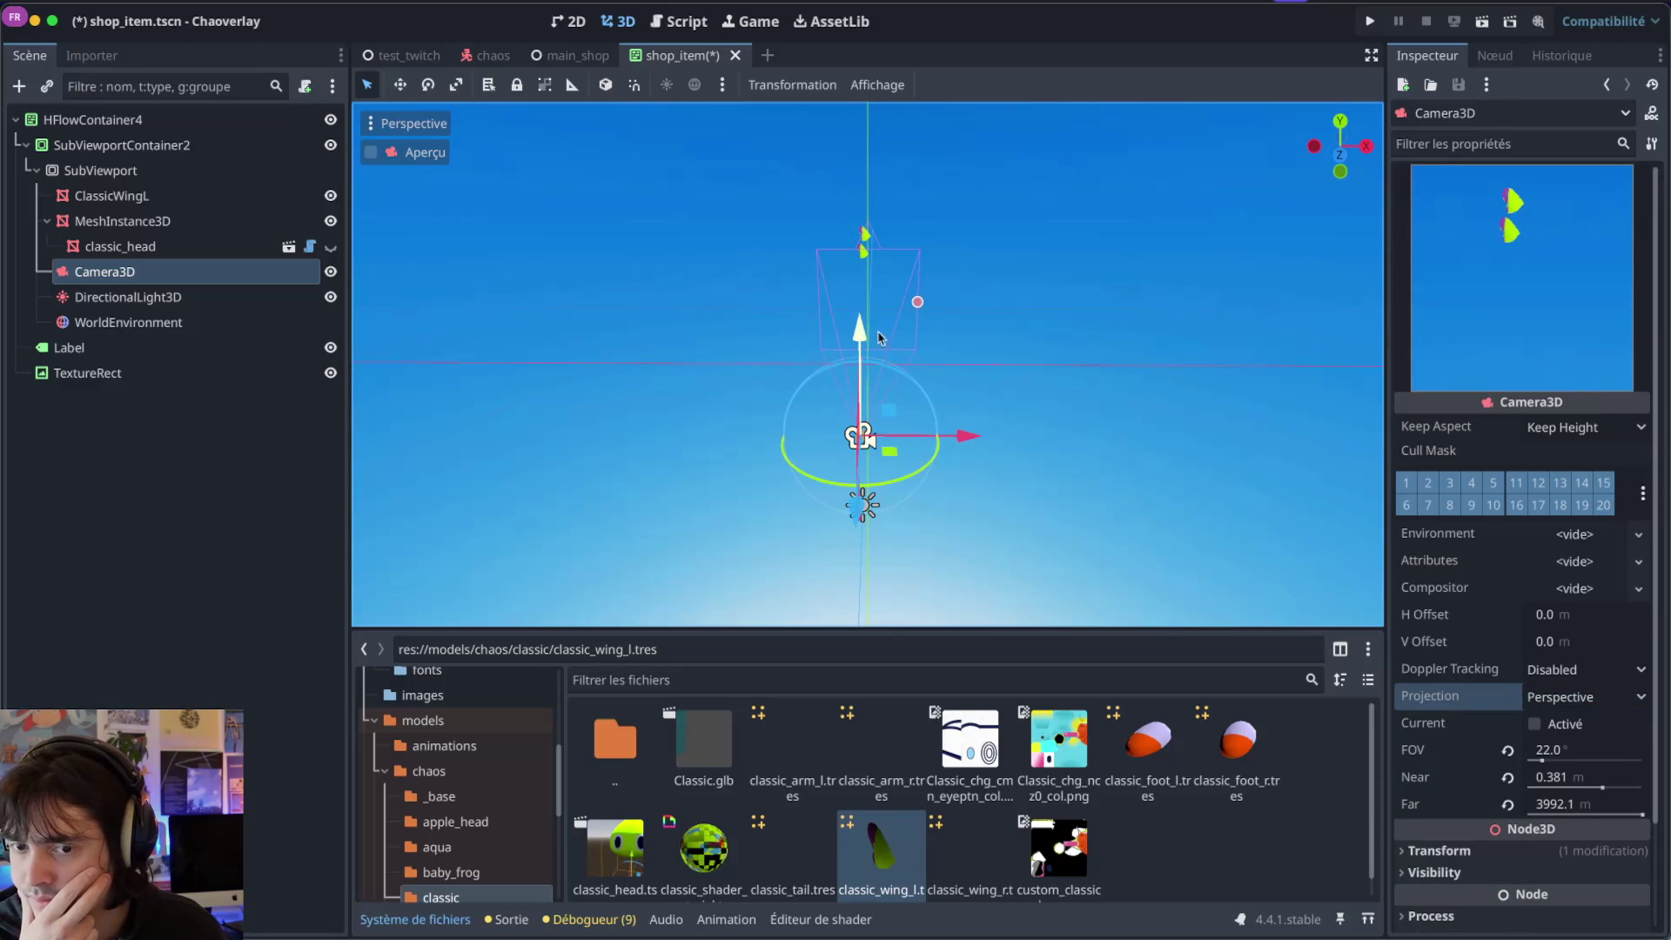
scroll(875, 322, right, 10)
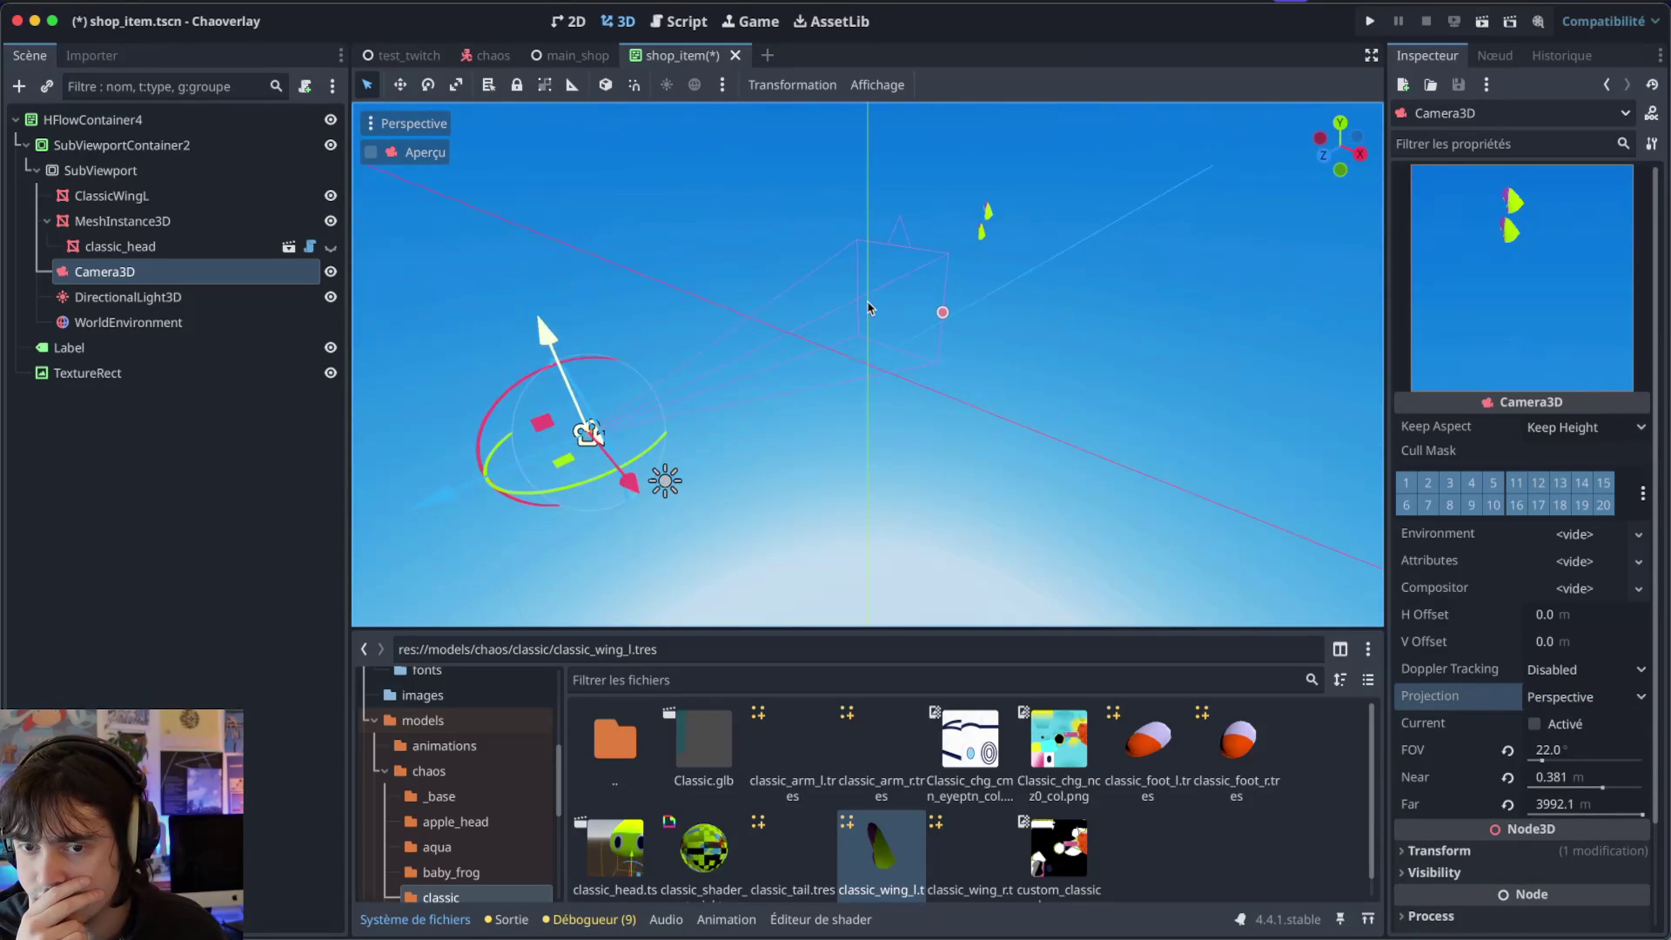
Shift the wing mesh along its Z axis and centre the view on classic_head.
click(982, 237)
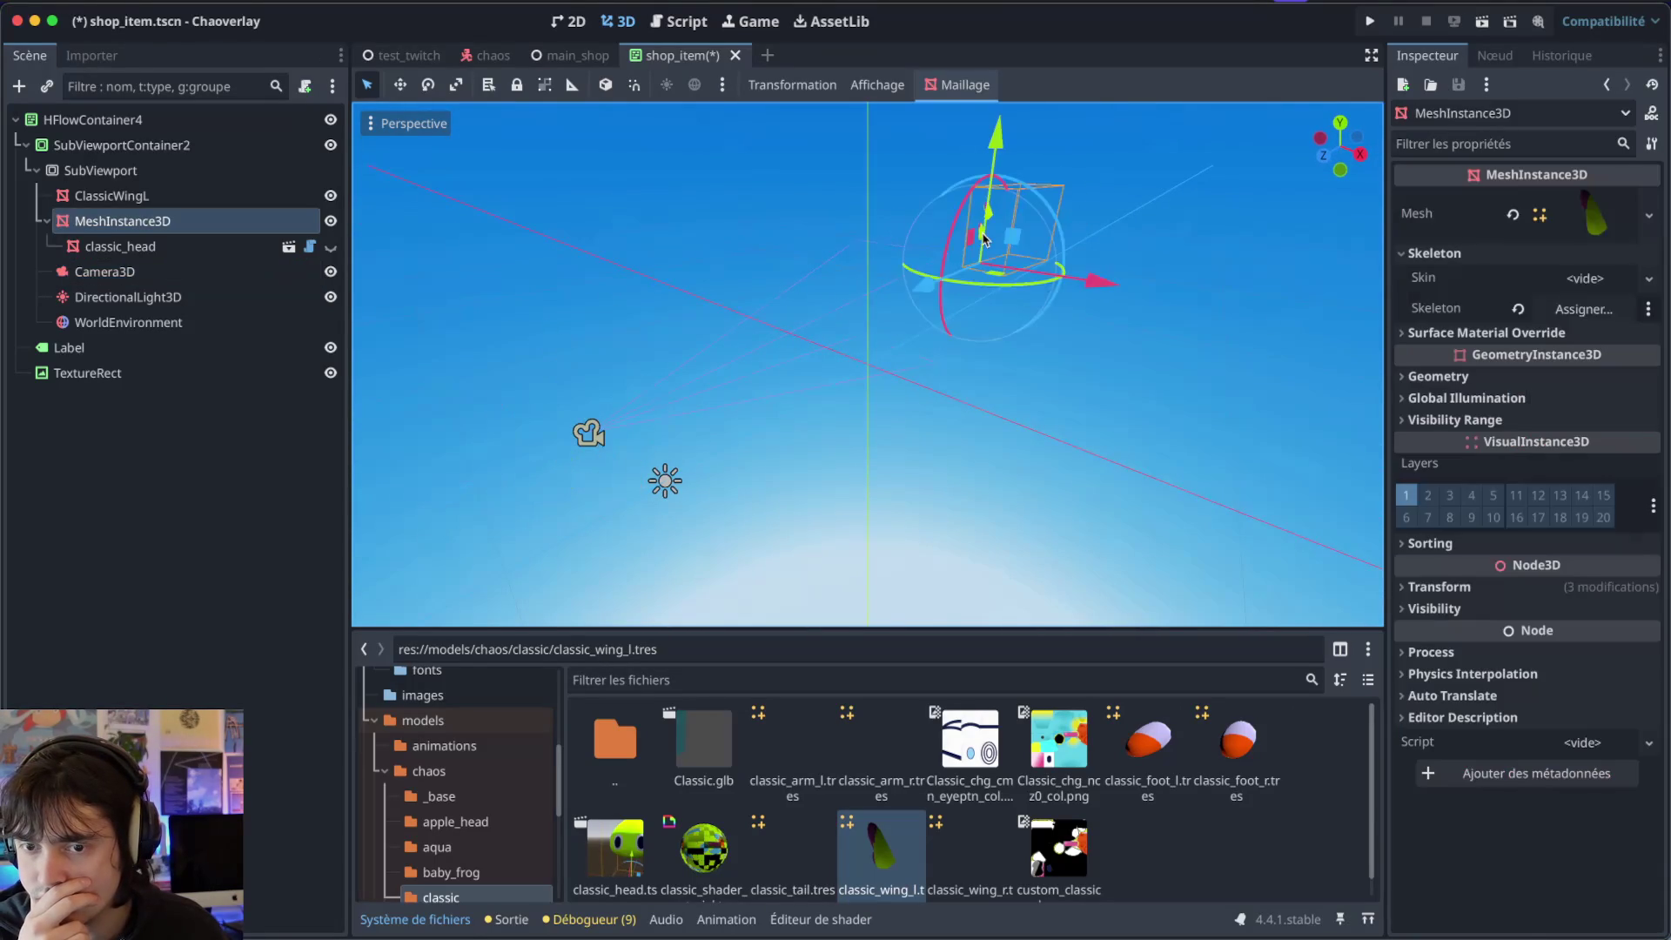
mouse_move(929, 296)
mouse_down()
mouse_move(883, 192)
mouse_move(859, 326)
mouse_up()
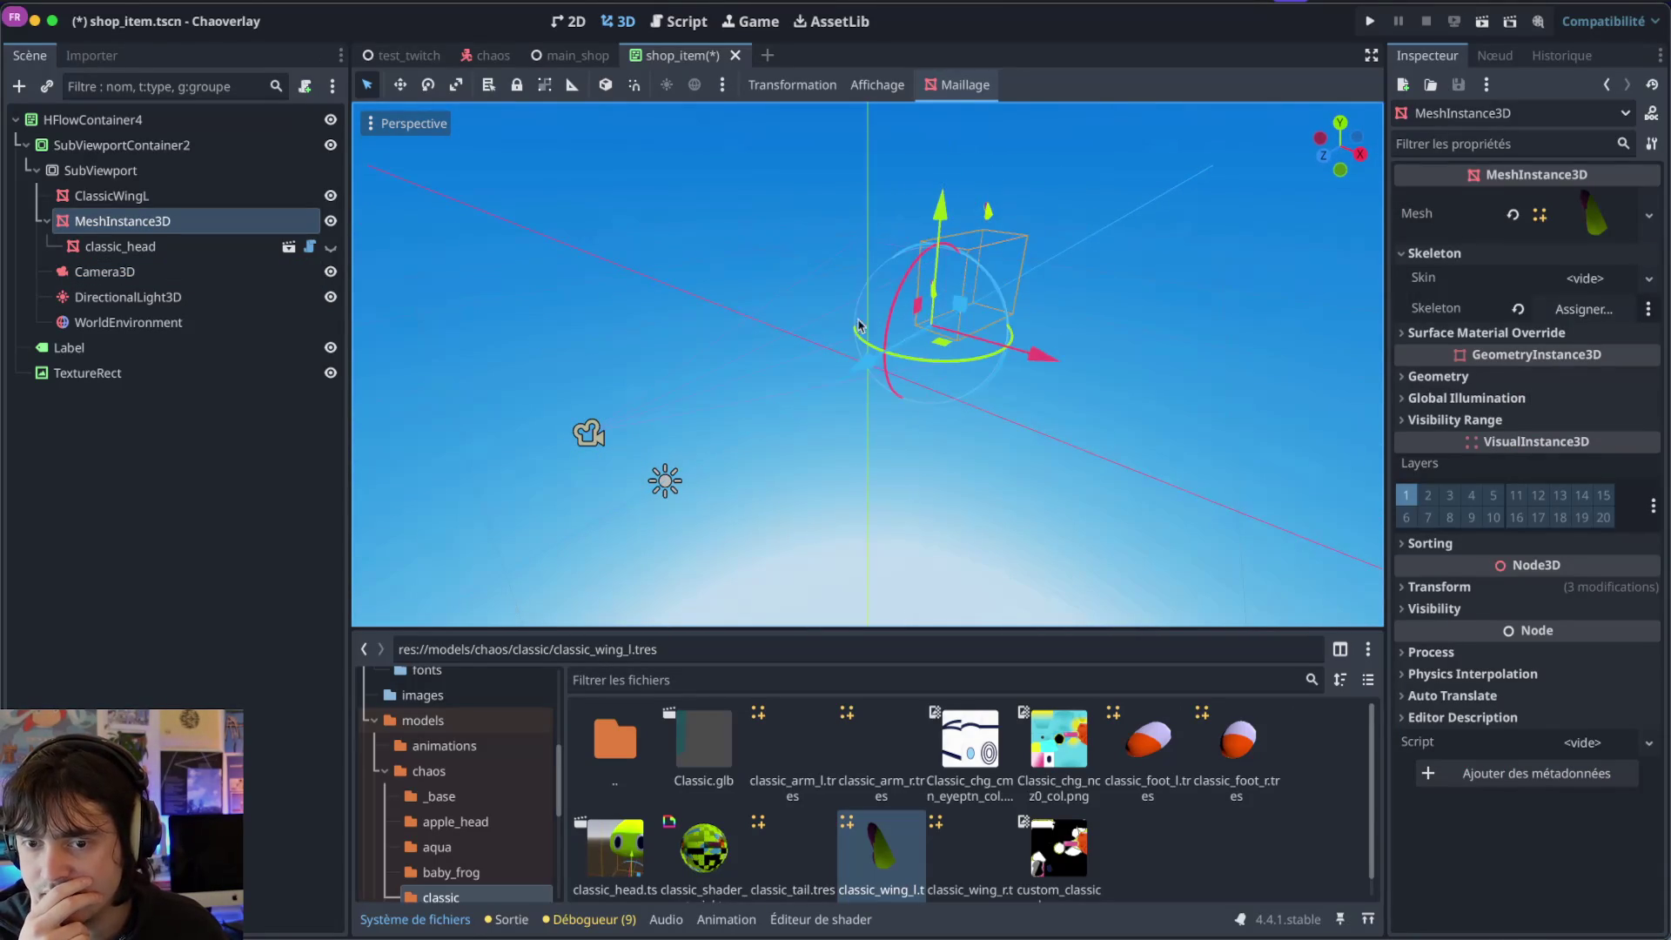
click(174, 246)
key(f)
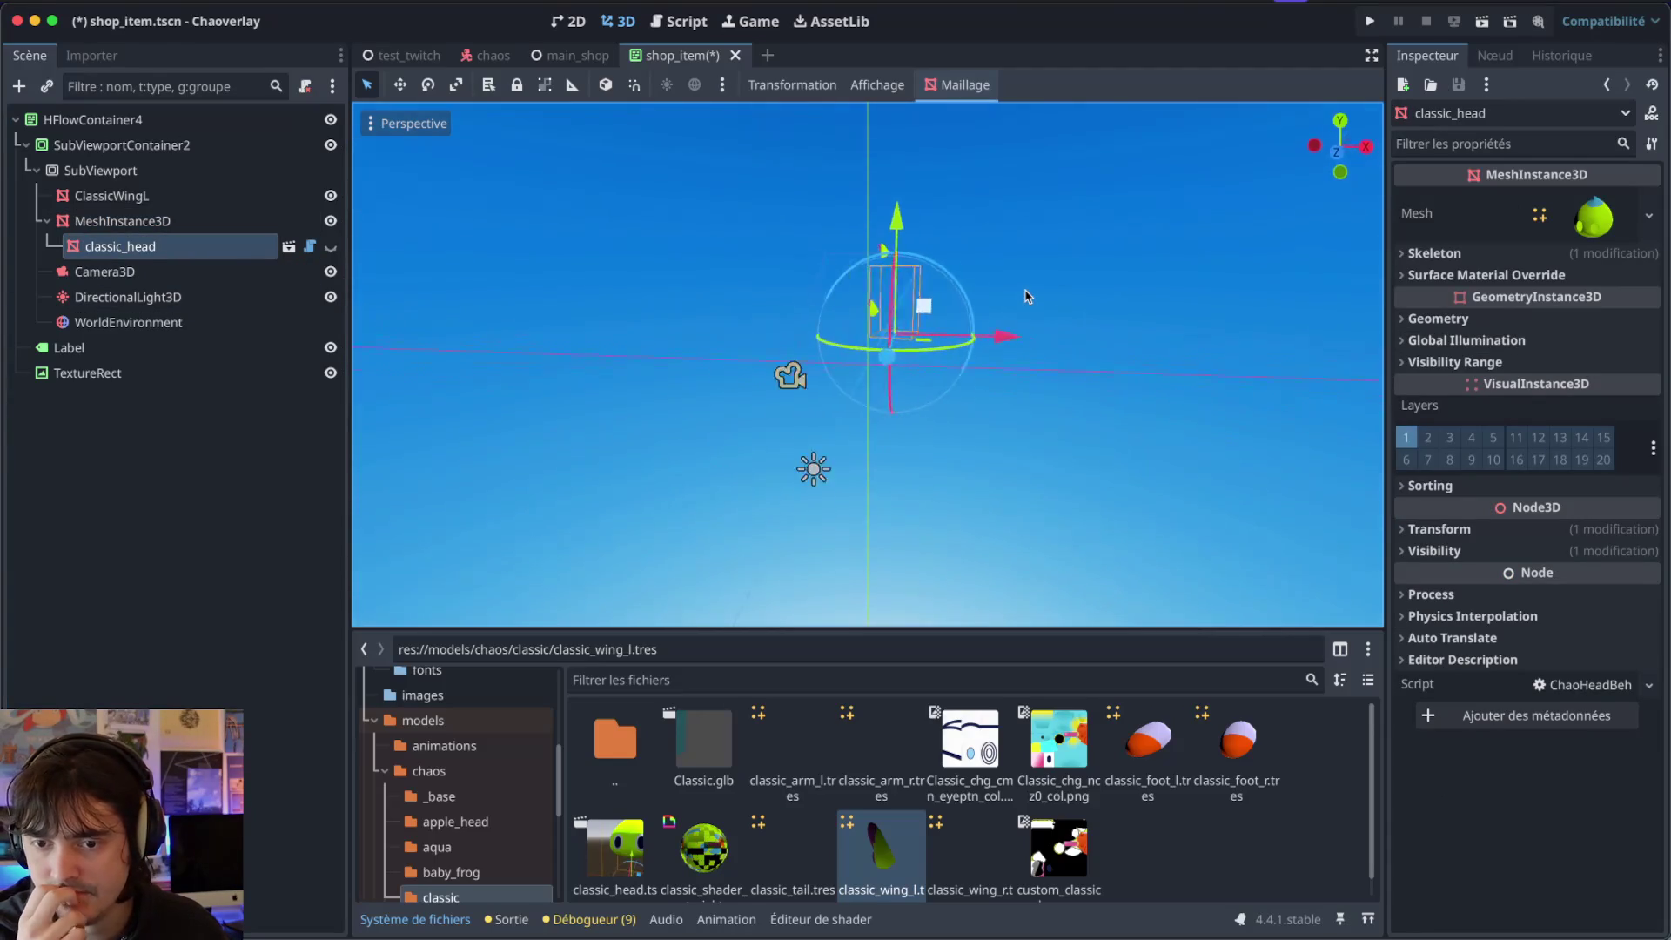
Turn classic_head's visibility on so it appears in the Camera3D preview.
click(942, 352)
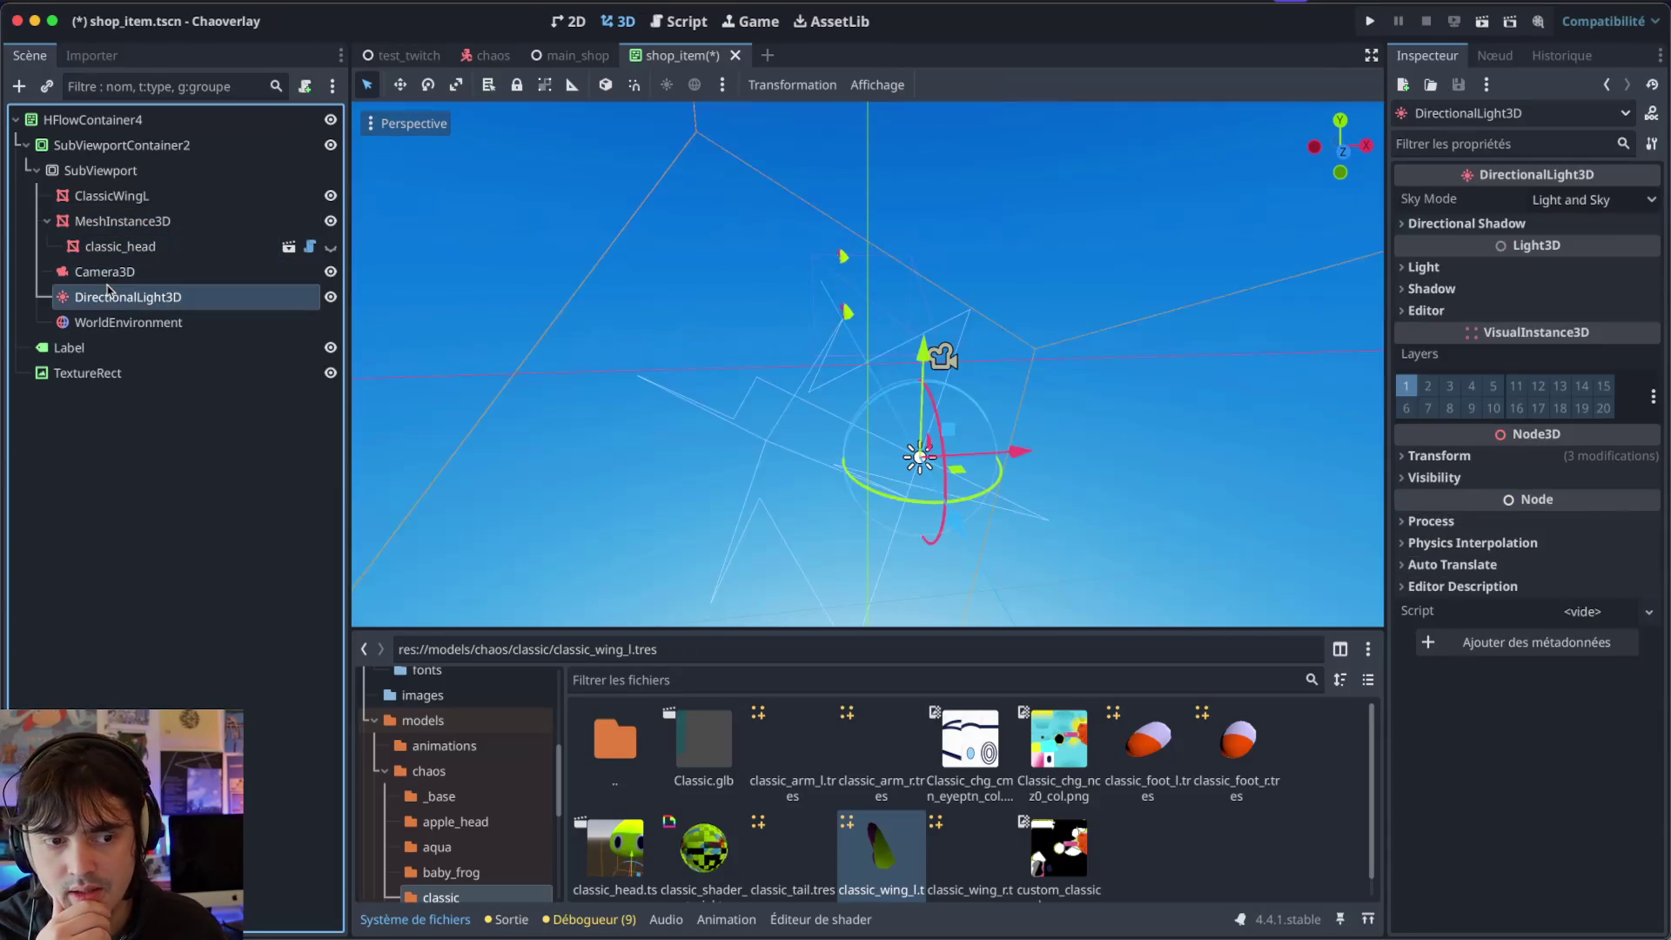
click(941, 352)
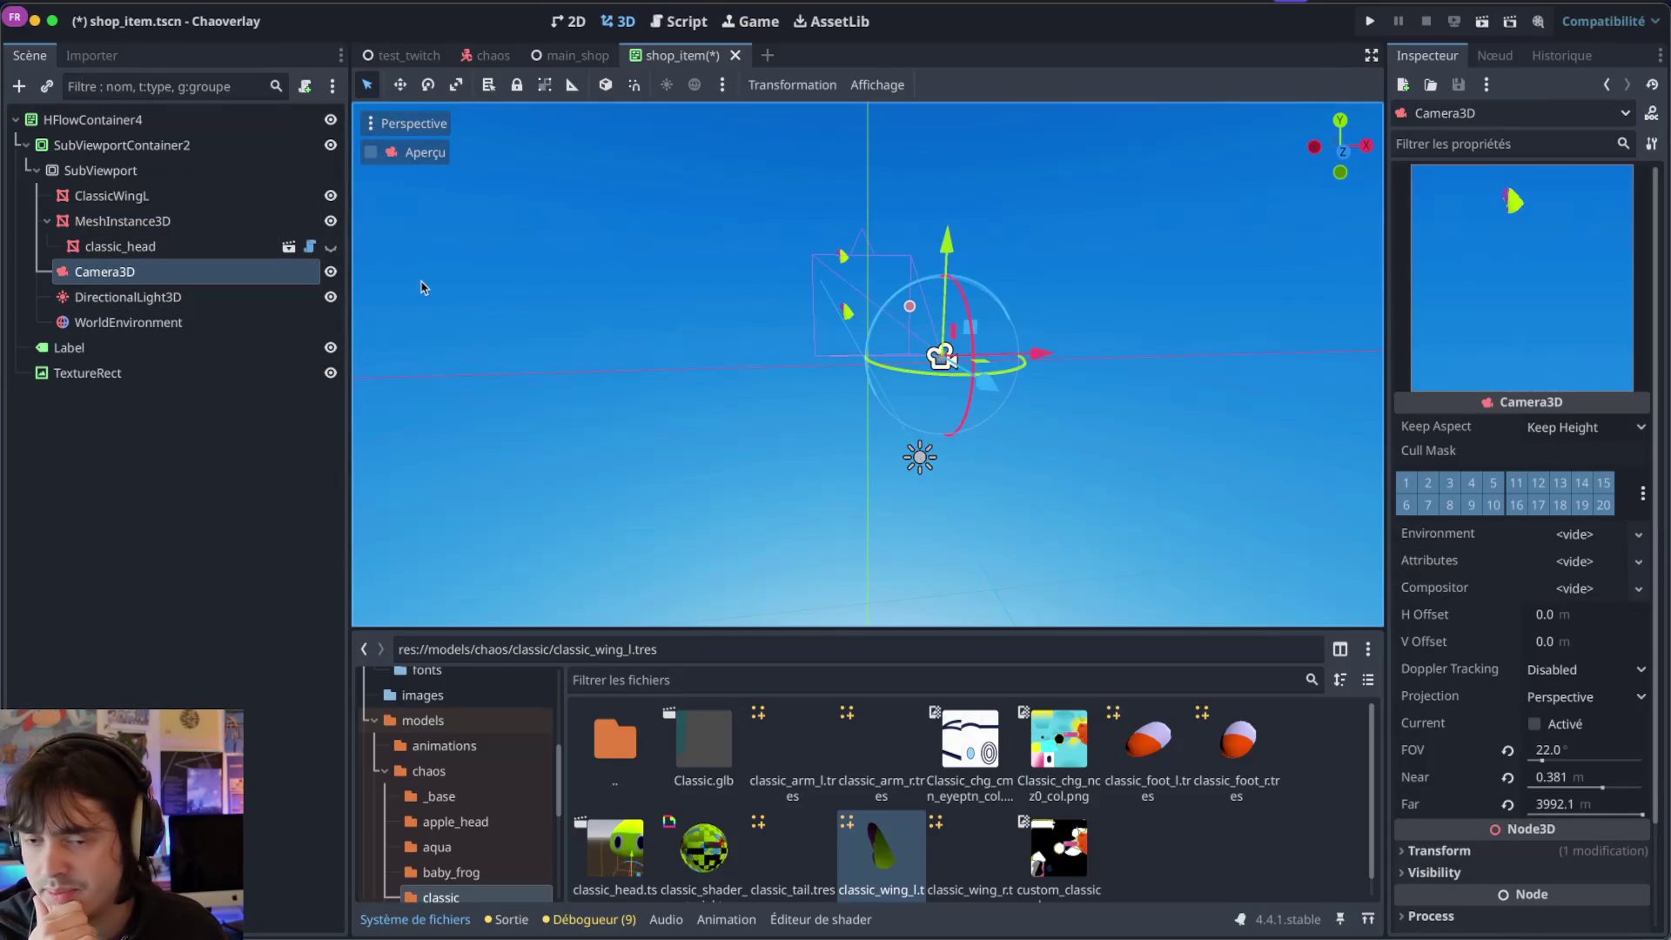
click(330, 246)
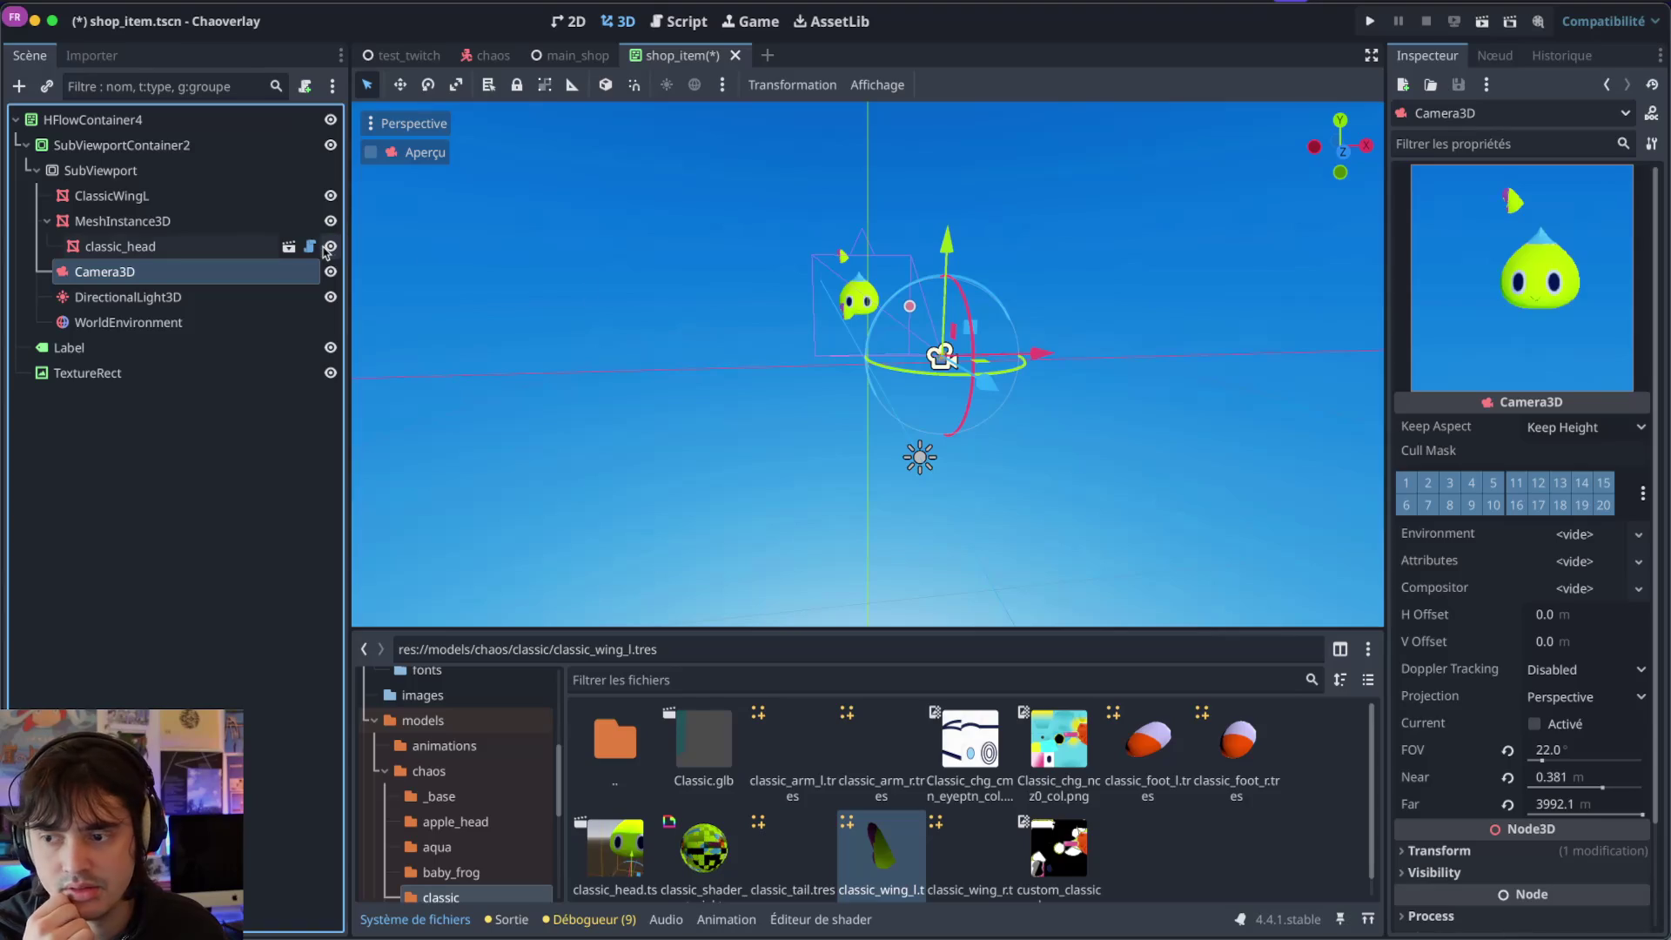
drag(745, 343, 745, 342)
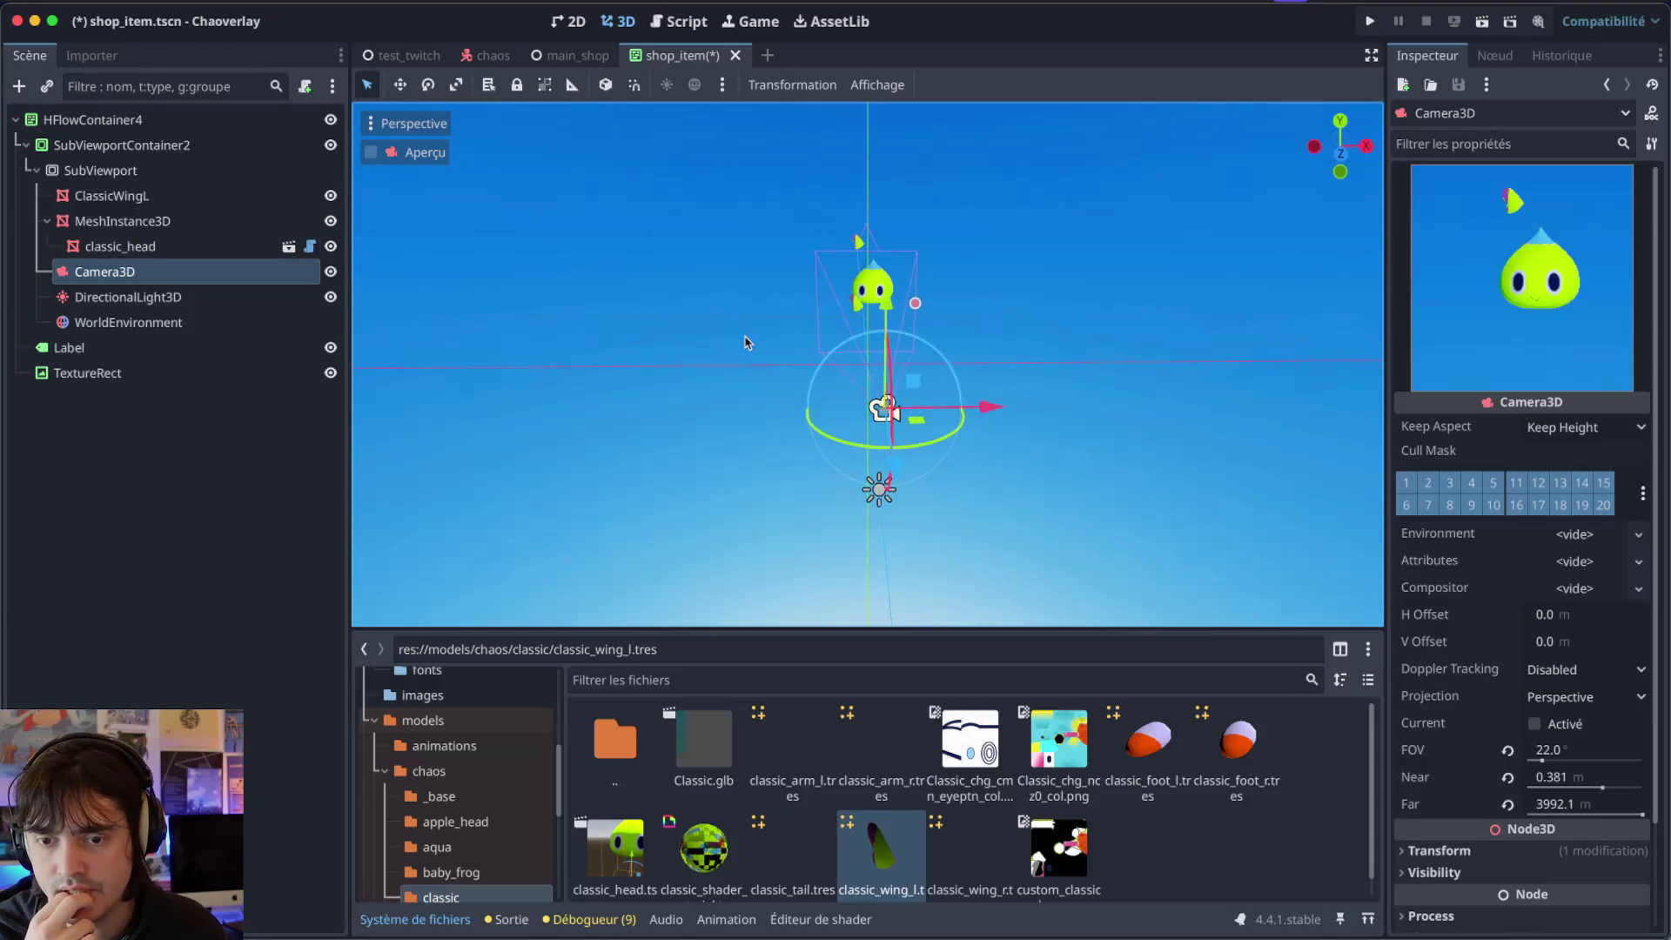
click(205, 223)
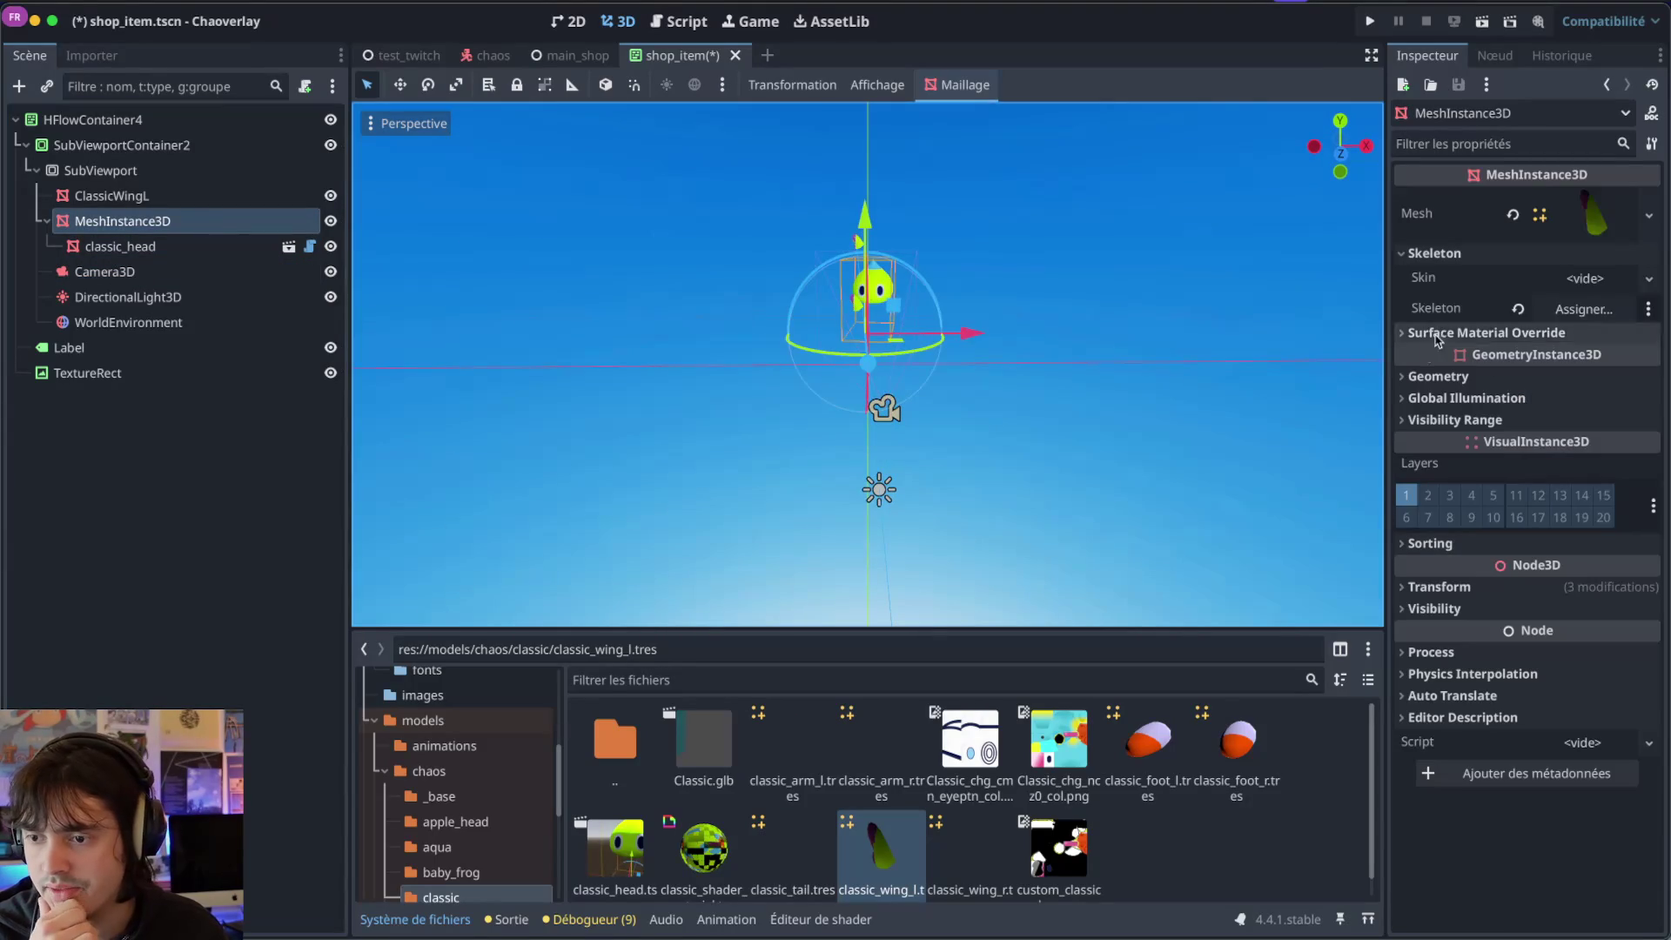
Revert the MeshInstance3D's Transform Rotation and Position to zero, recentring the head at the origin.
click(1422, 376)
click(1422, 377)
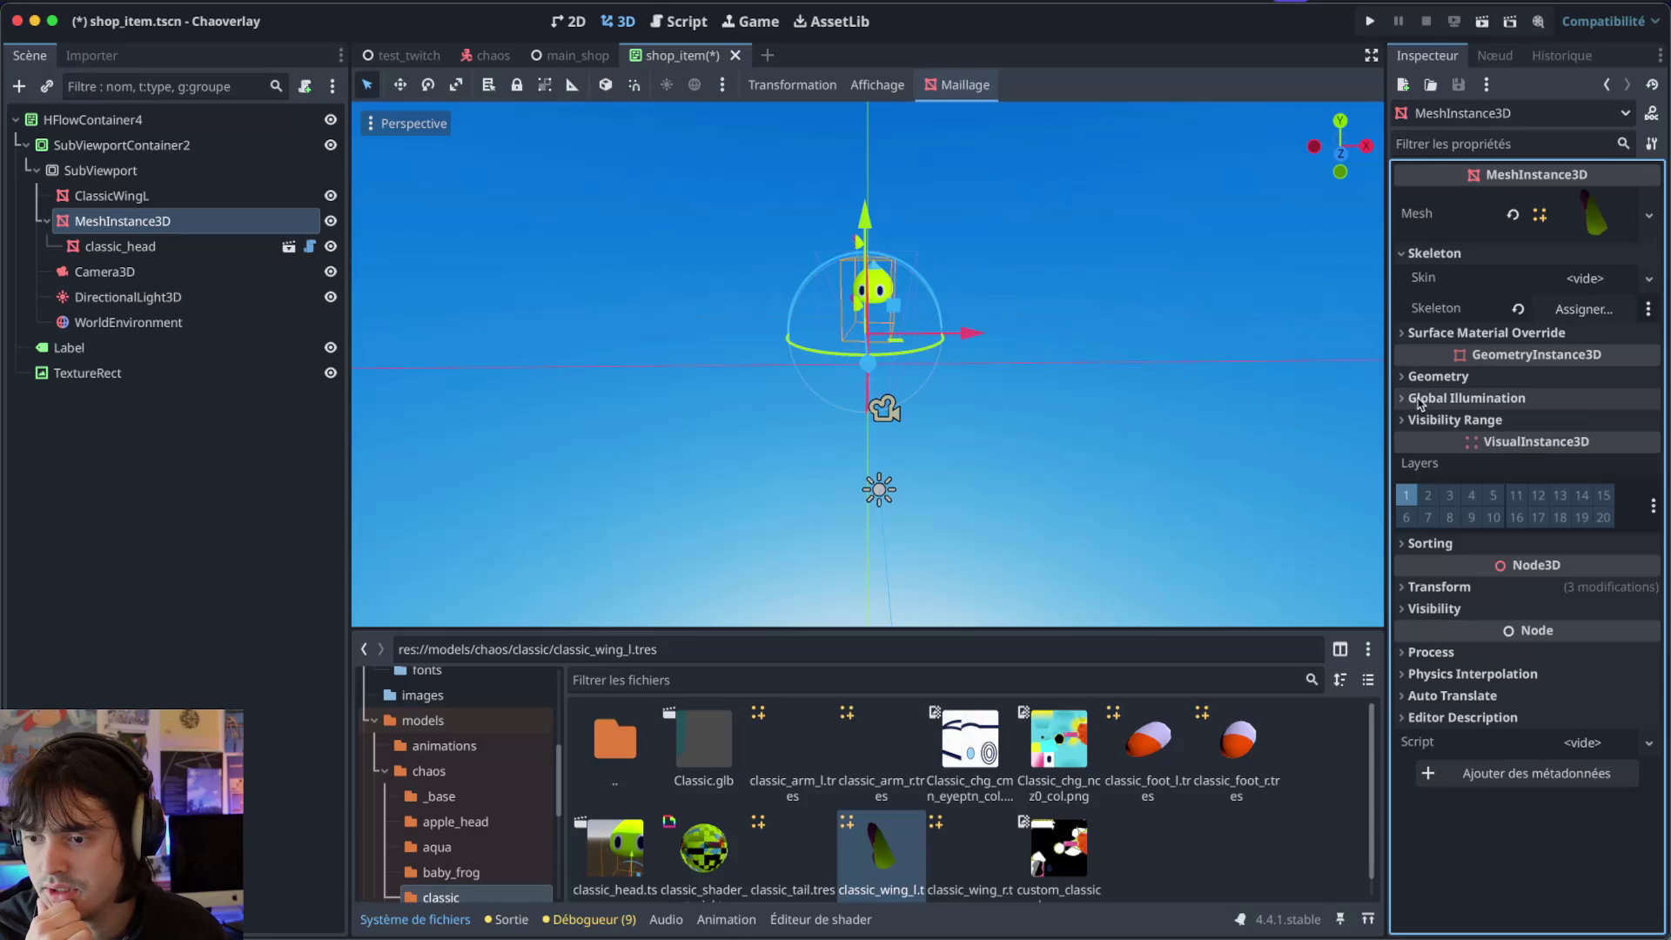
click(1440, 587)
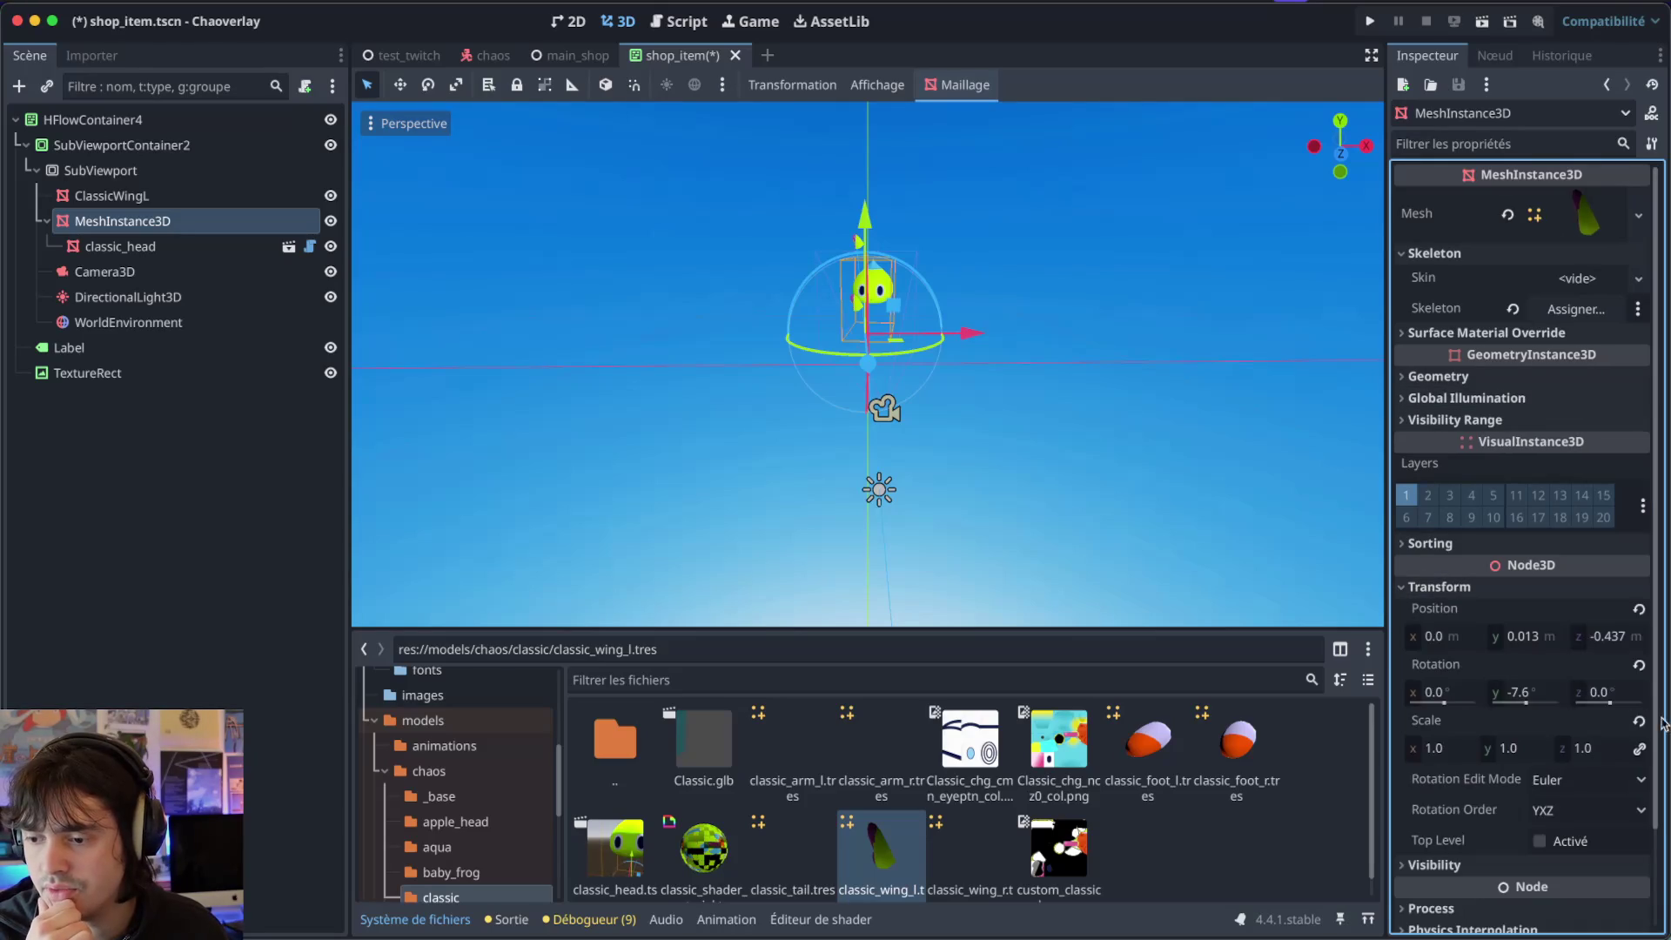
click(1638, 667)
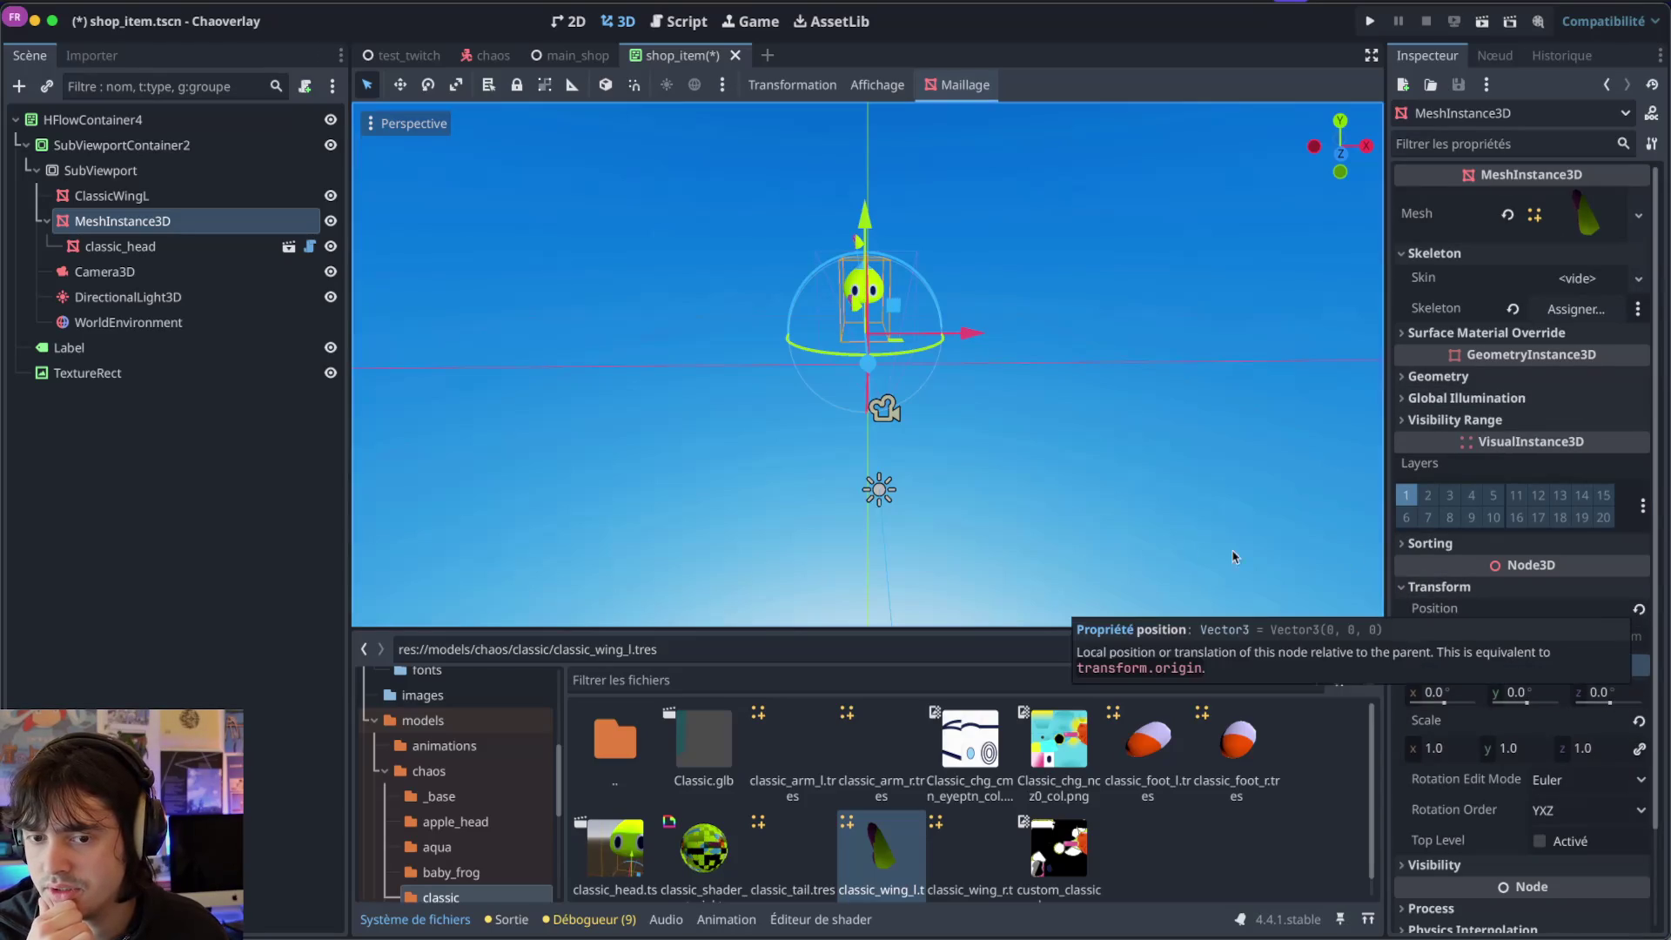
click(1639, 610)
scroll(943, 456, right, 10)
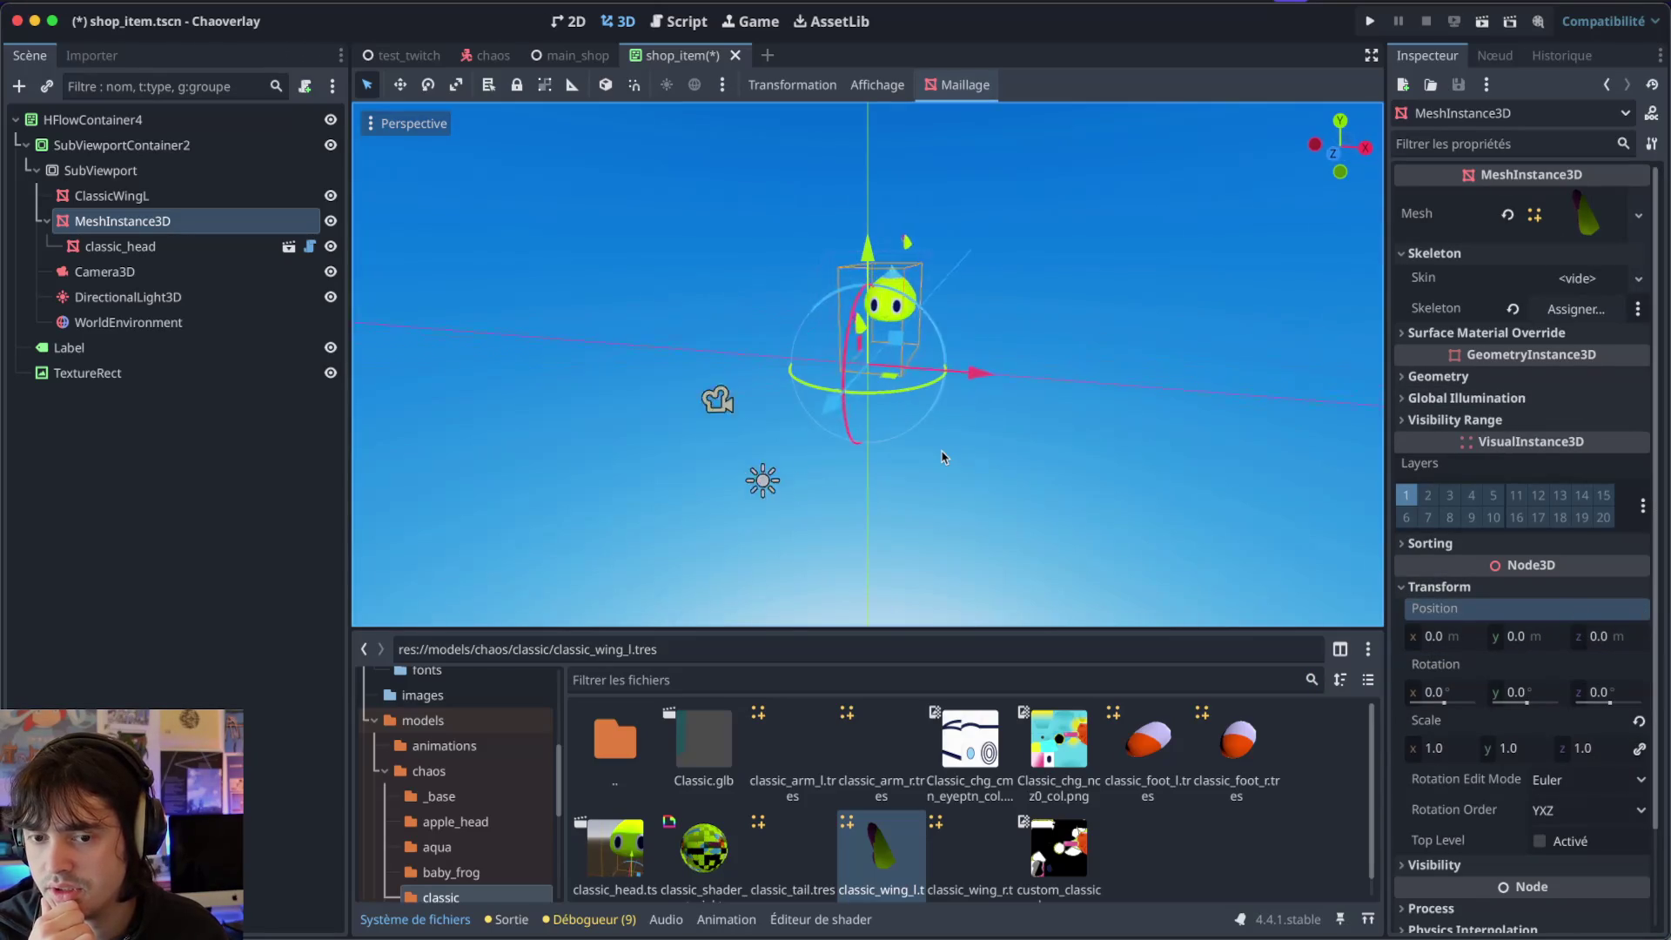
Move the Camera3D left along X and lower its Near clip to 0.012.
click(161, 274)
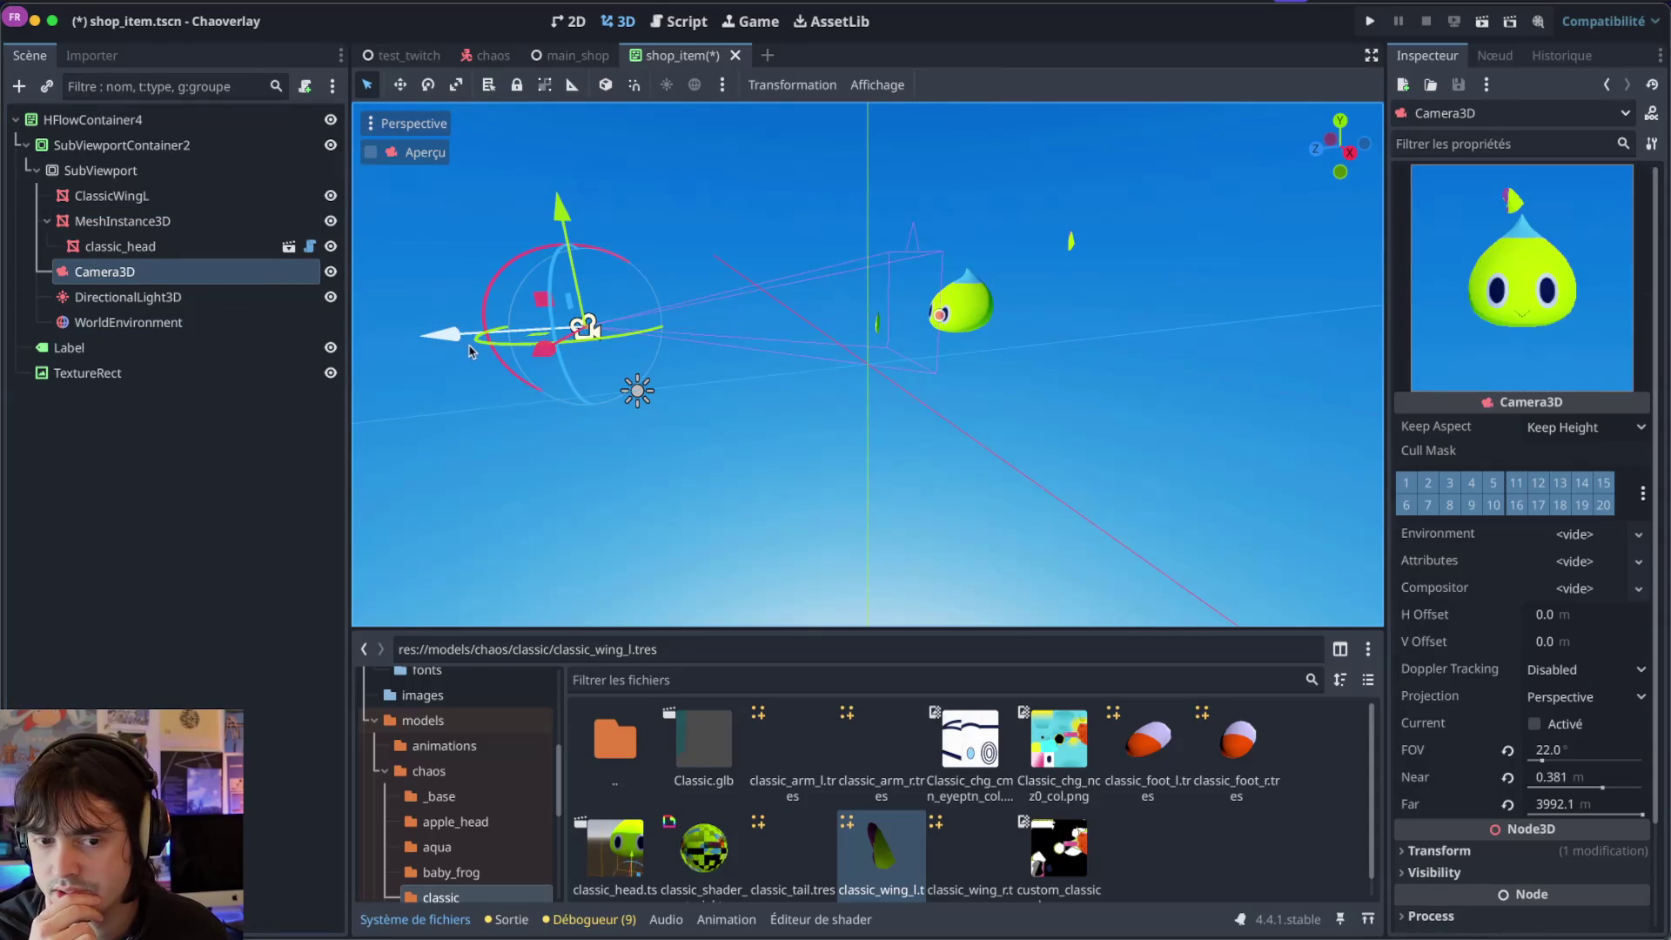
drag(461, 350, 439, 350)
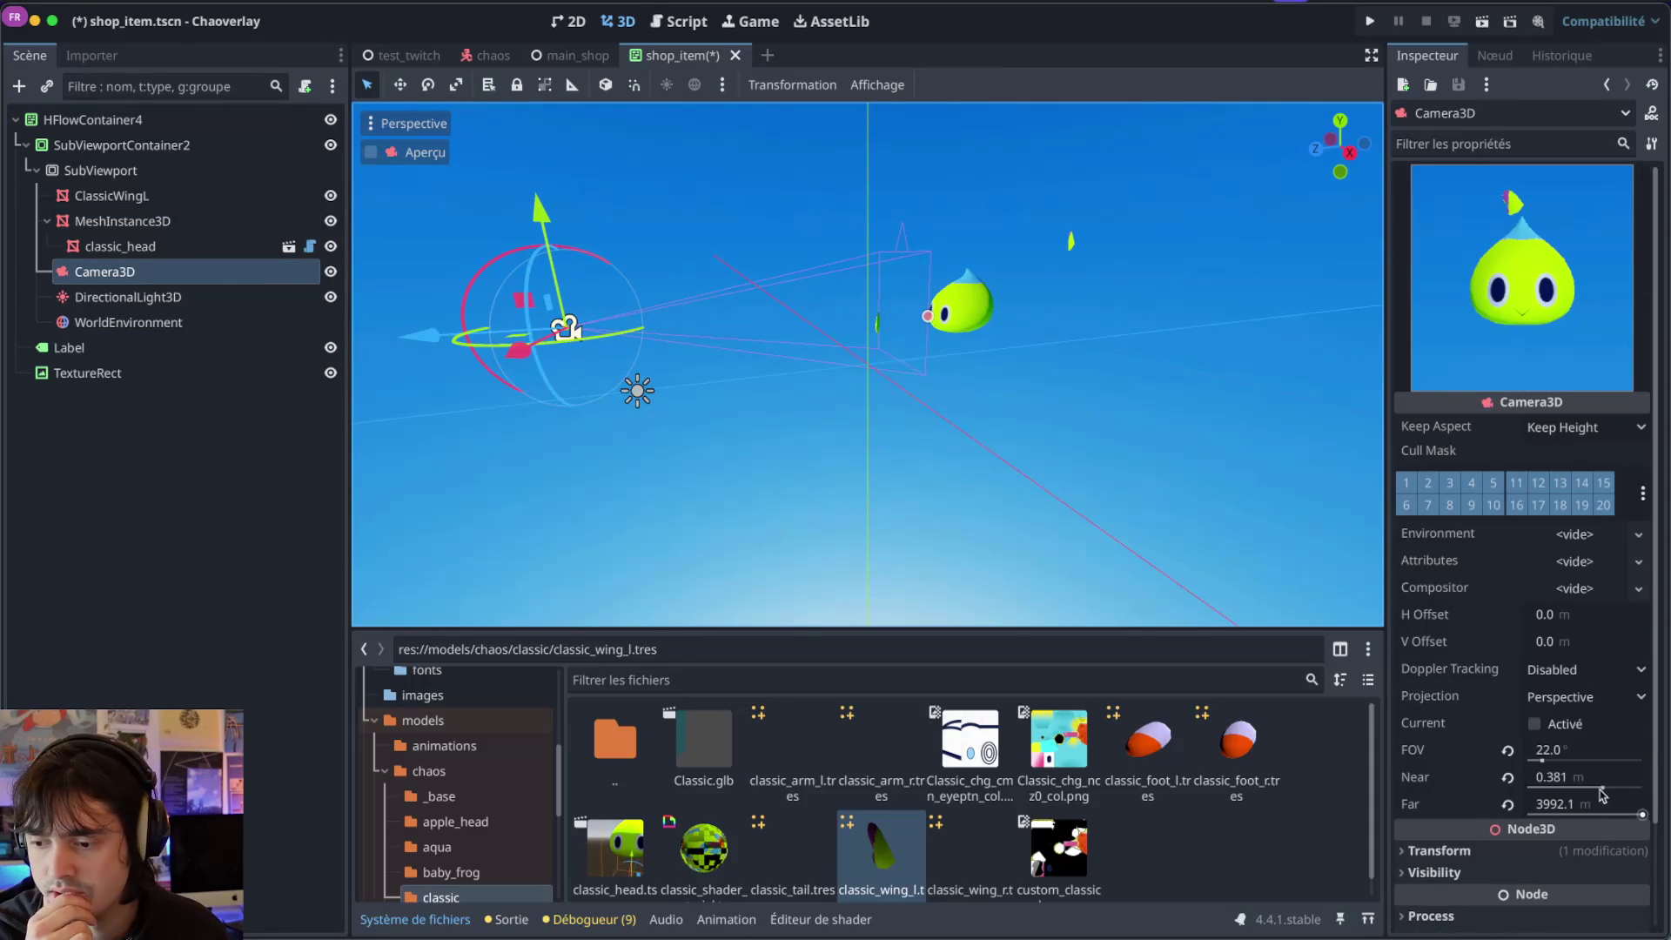
drag(1603, 788, 1601, 790)
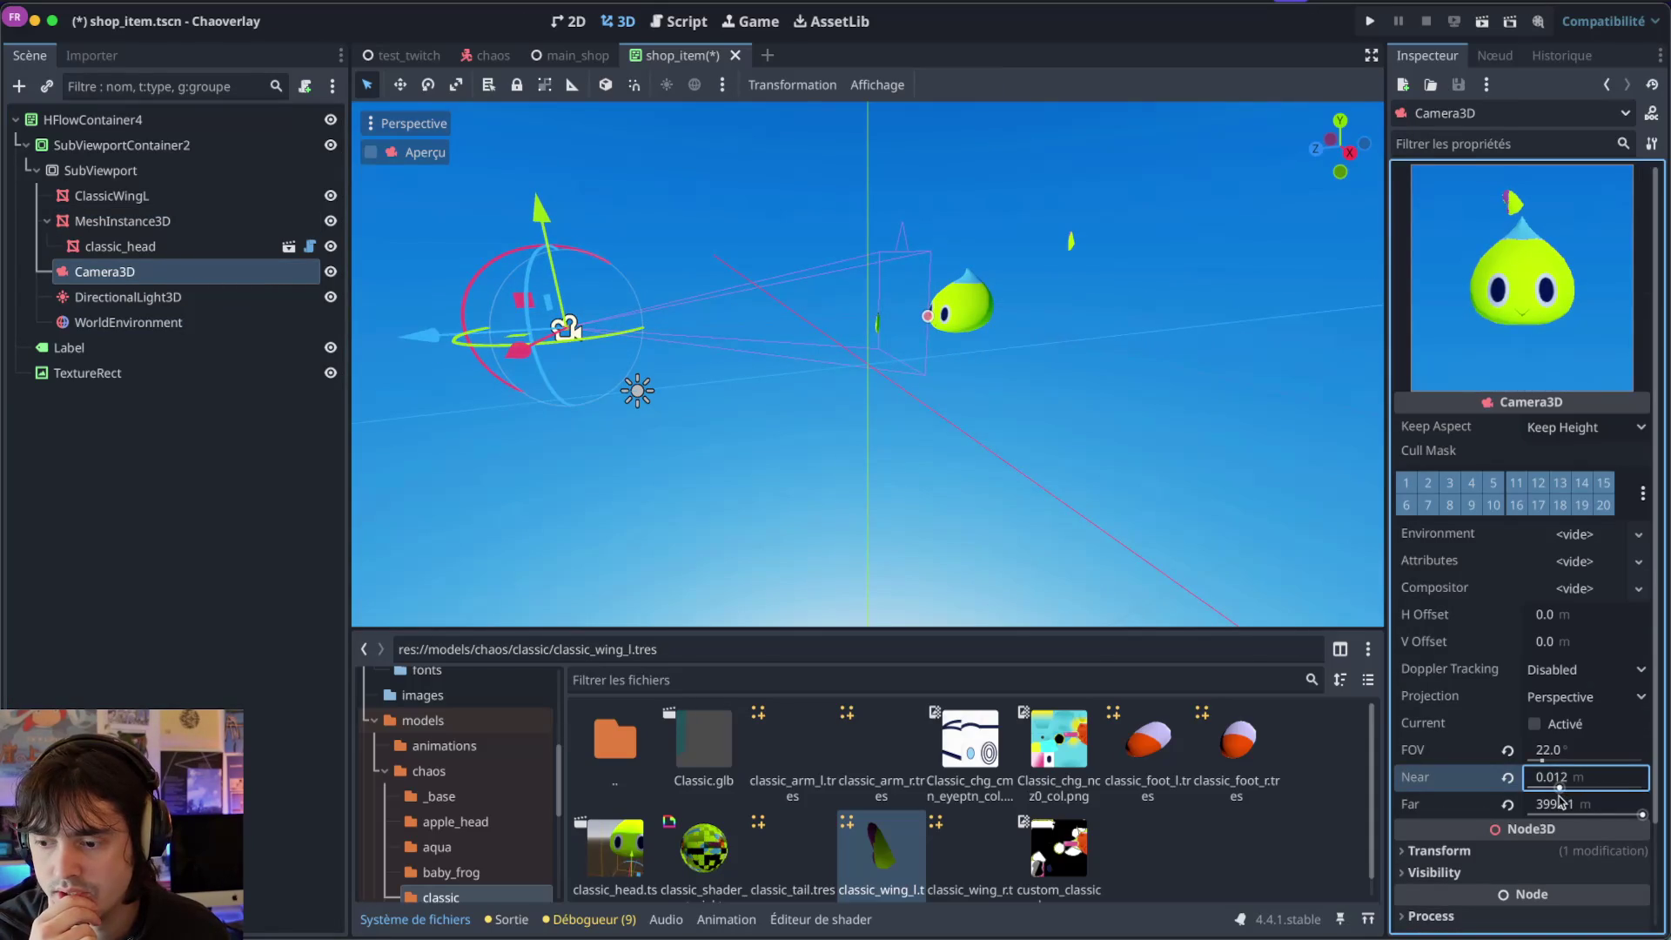
Widen the camera's field of view to 27.3° so the preview frames the whole head.
click(934, 325)
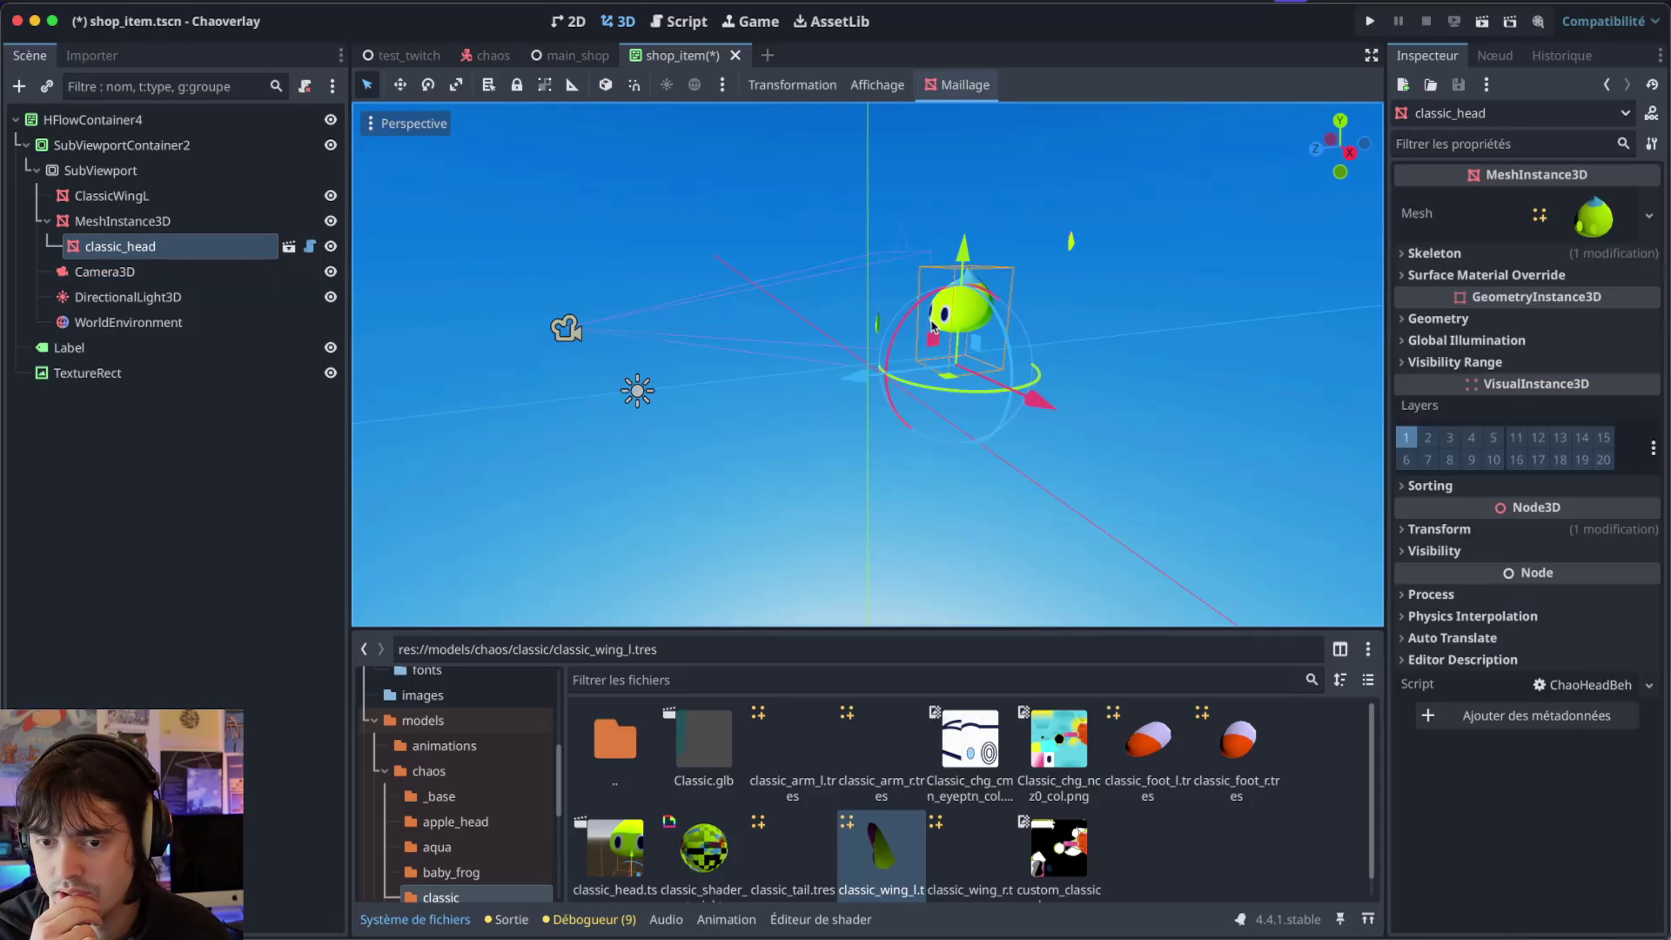
click(566, 328)
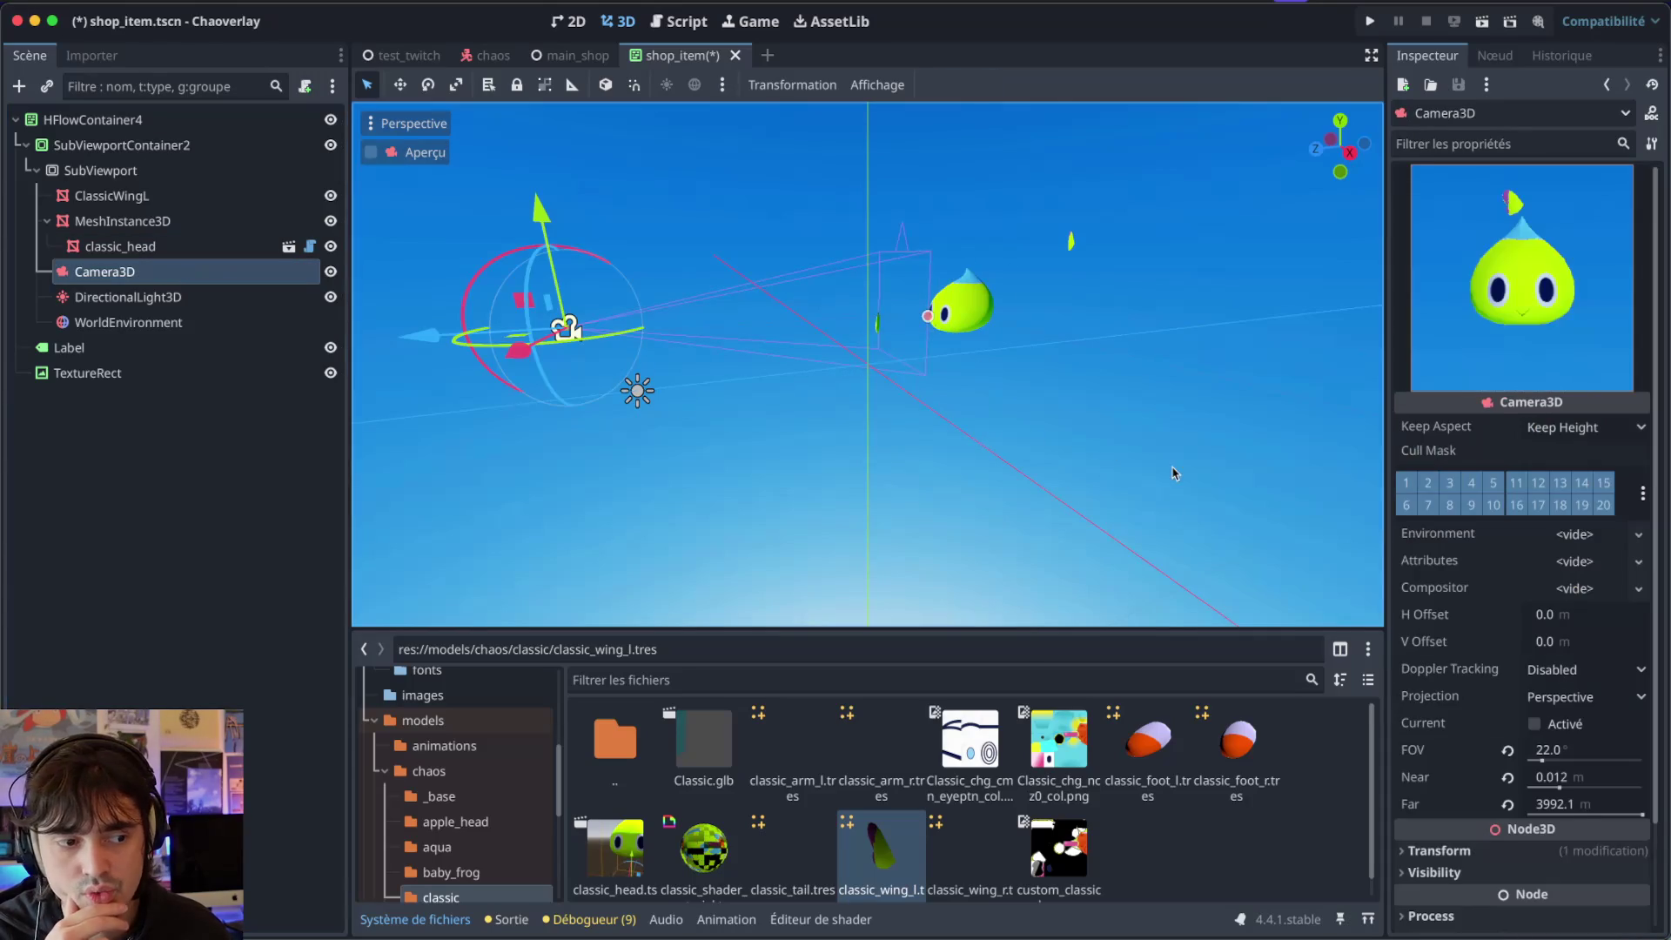
mouse_move(928, 322)
mouse_down()
mouse_move(905, 322)
mouse_move(972, 321)
mouse_move(912, 322)
mouse_move(949, 322)
mouse_move(934, 321)
mouse_up()
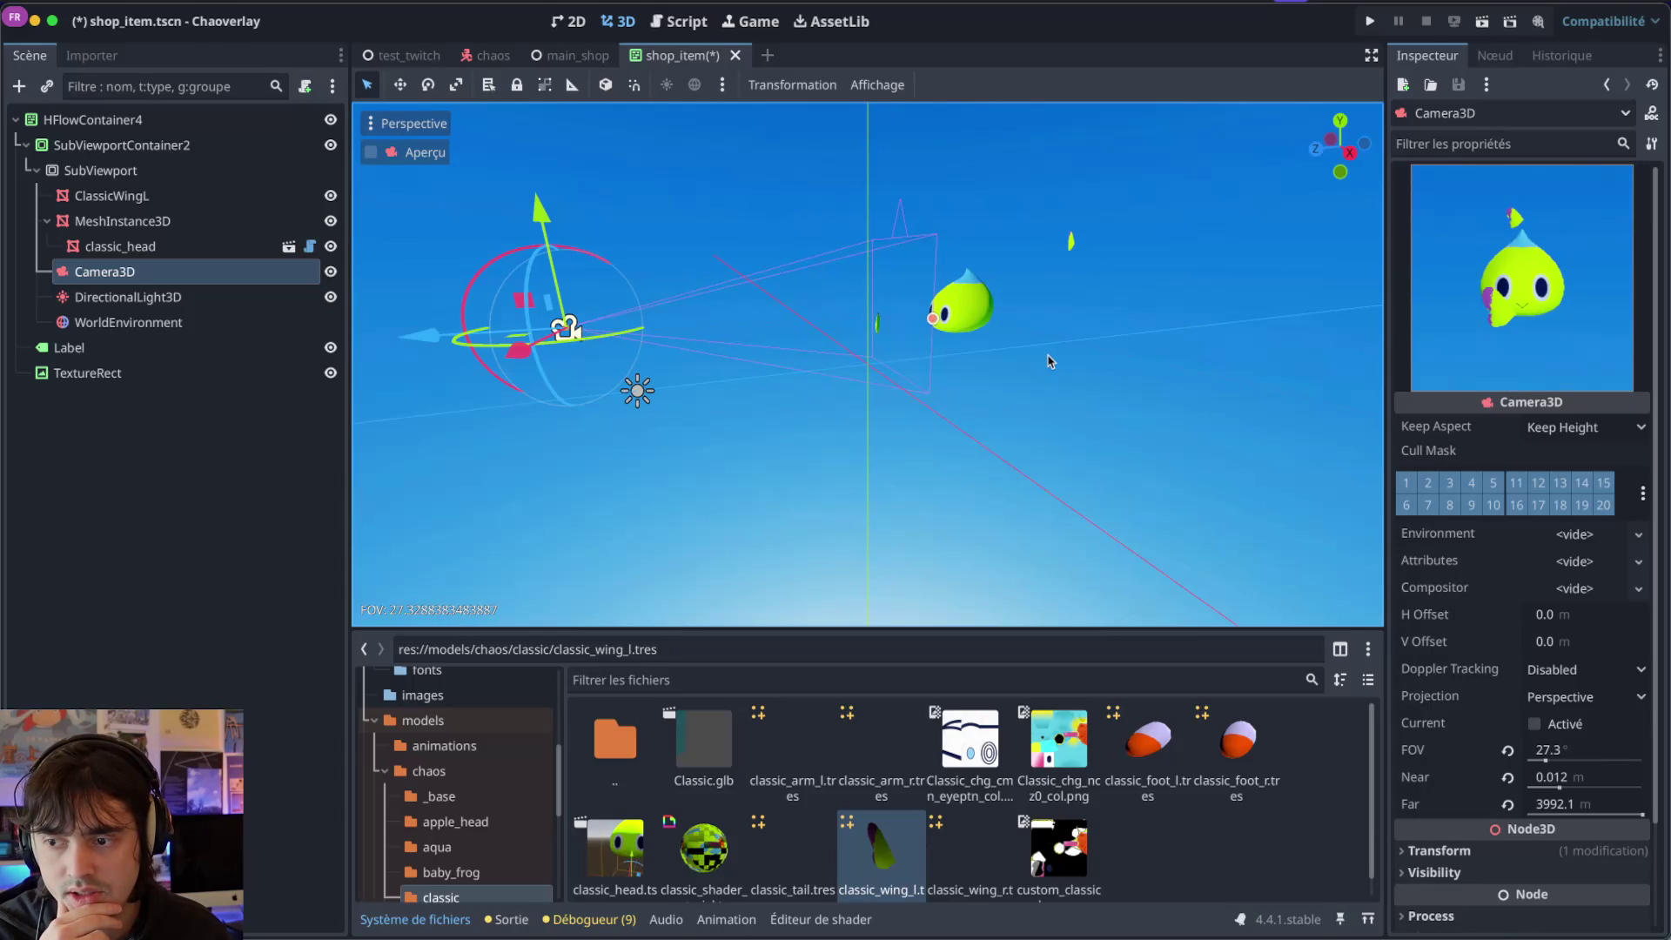
click(994, 317)
click(566, 327)
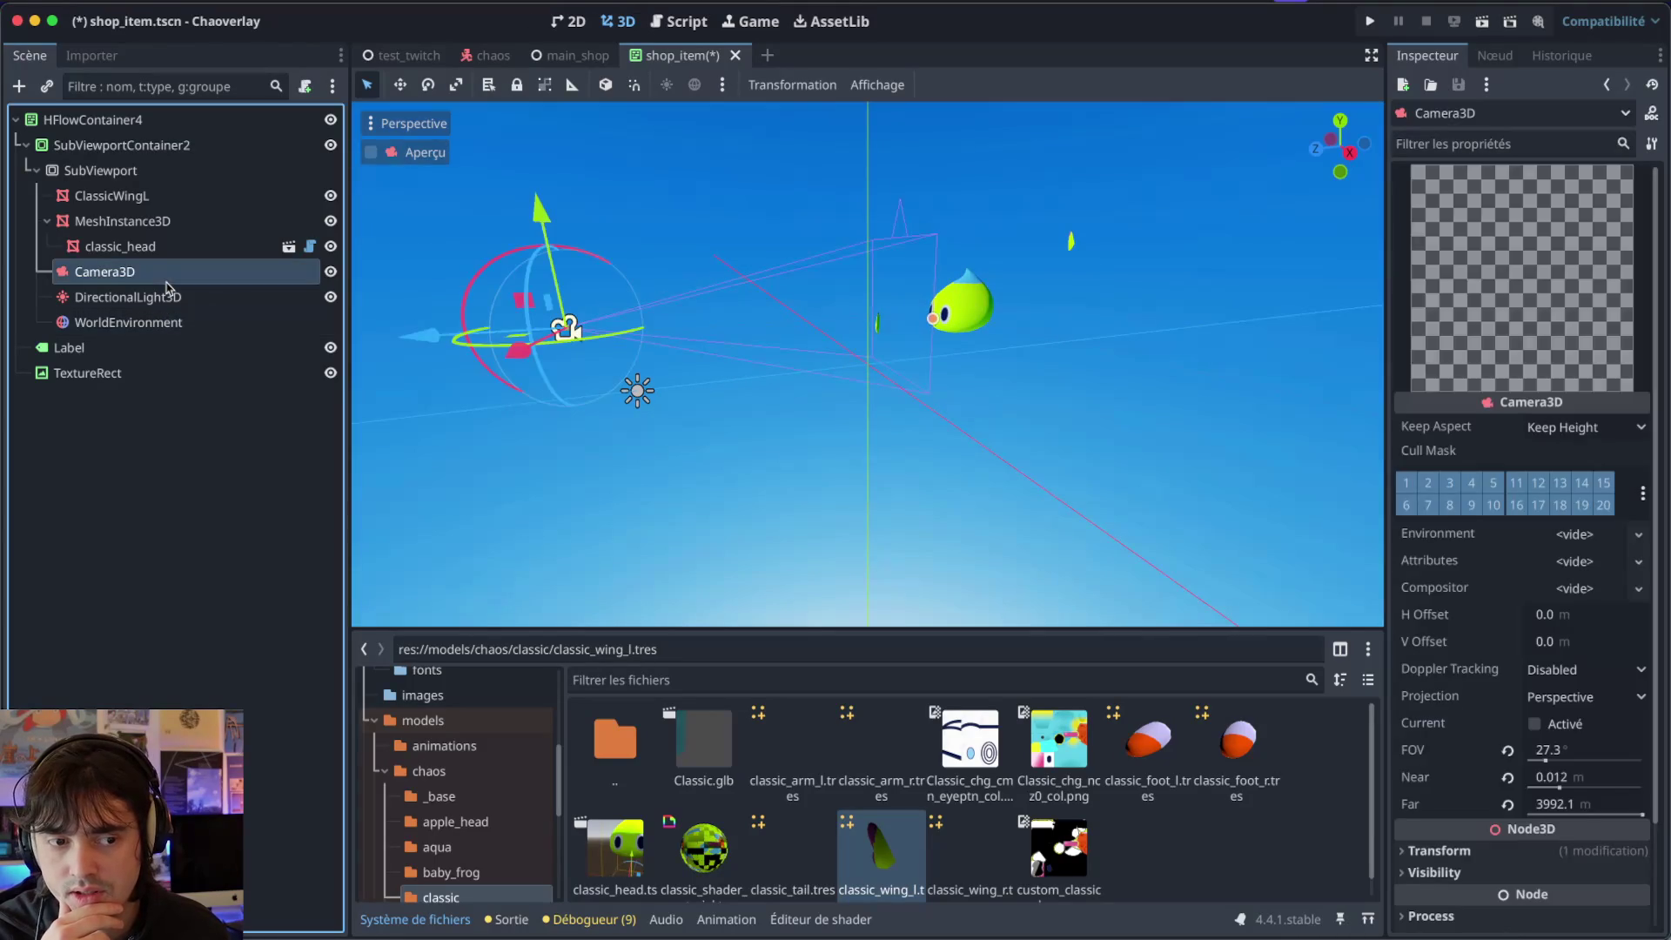
scroll(827, 289, up, 3)
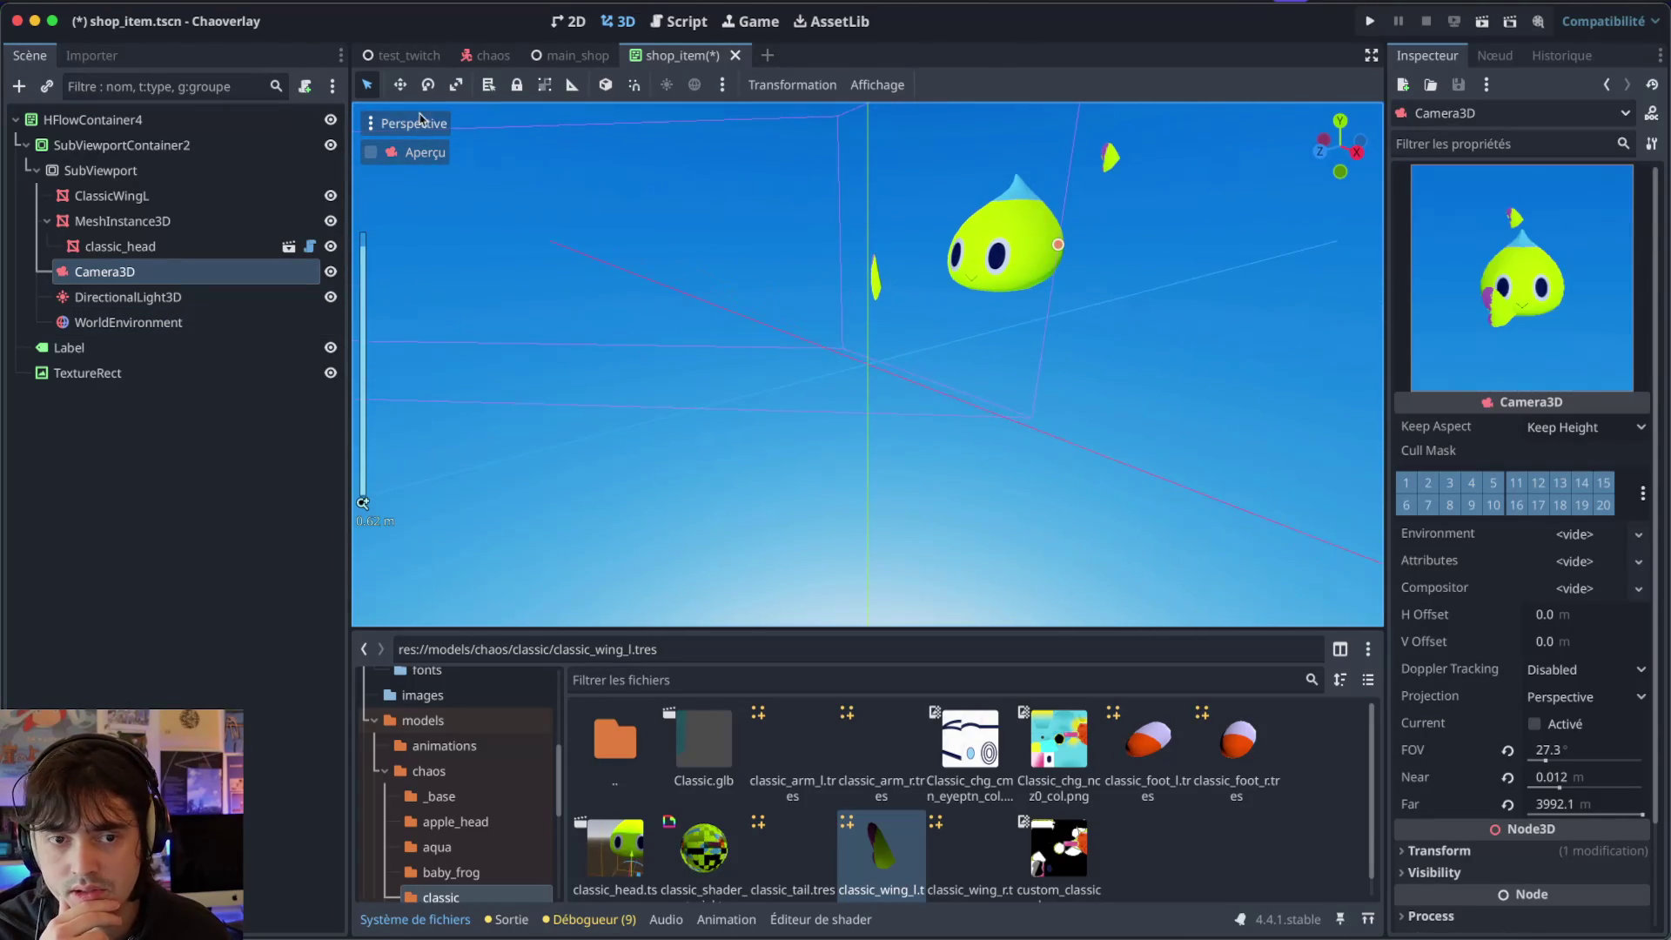
click(550, 58)
scroll(795, 251, up, 7)
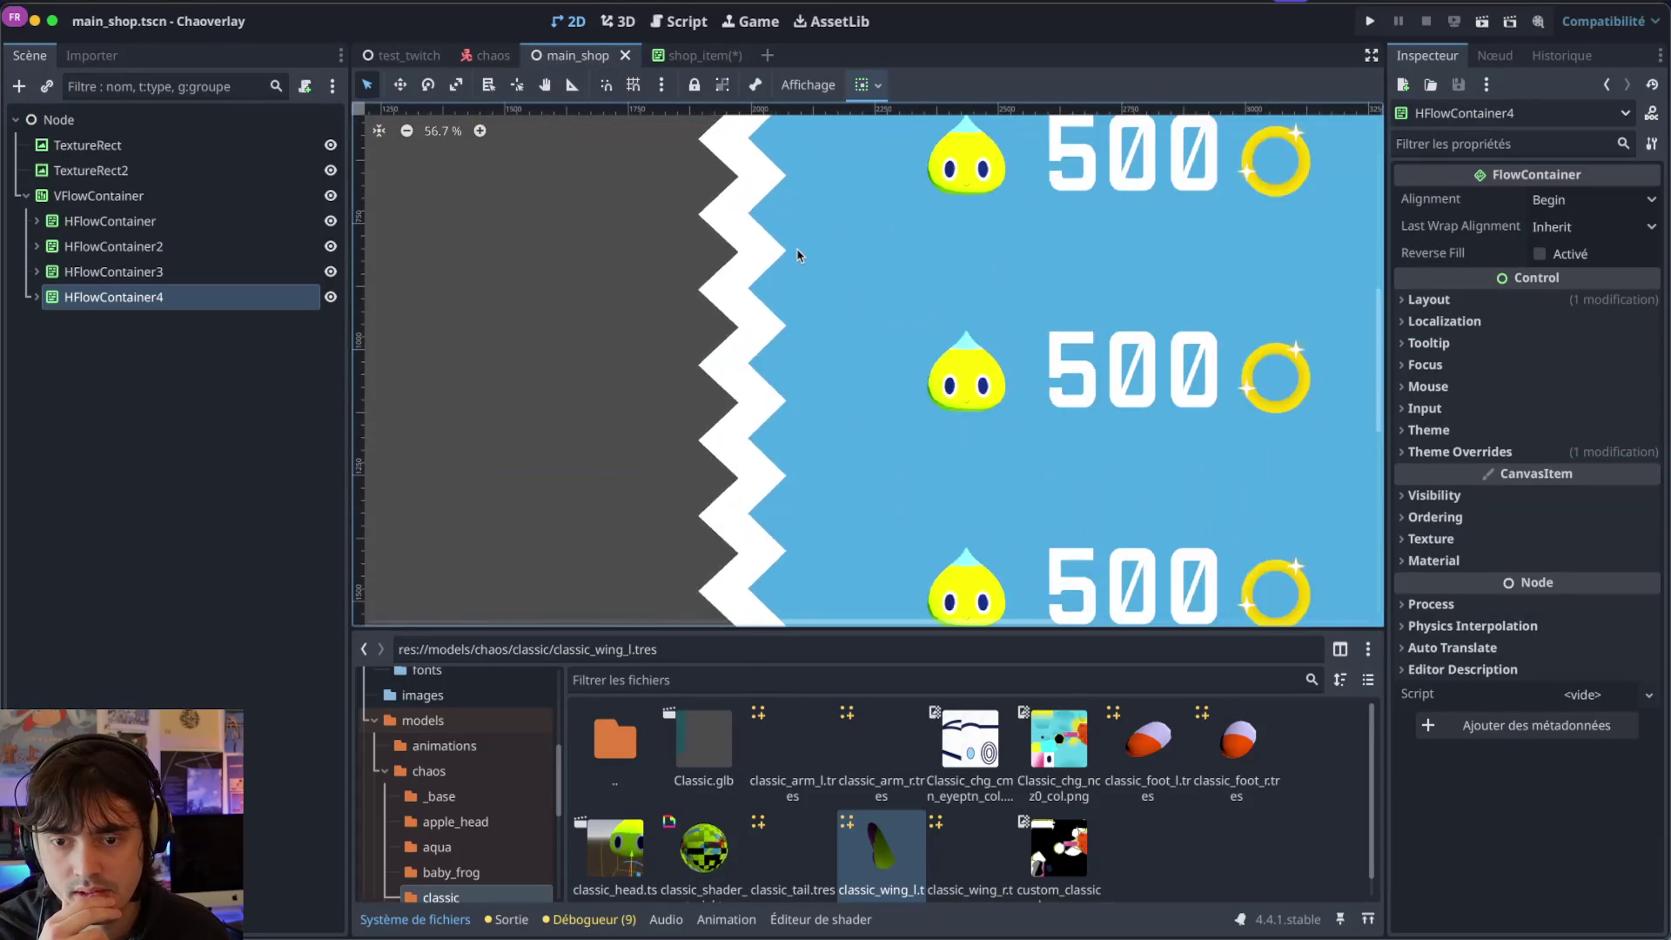
scroll(799, 255, up, 3)
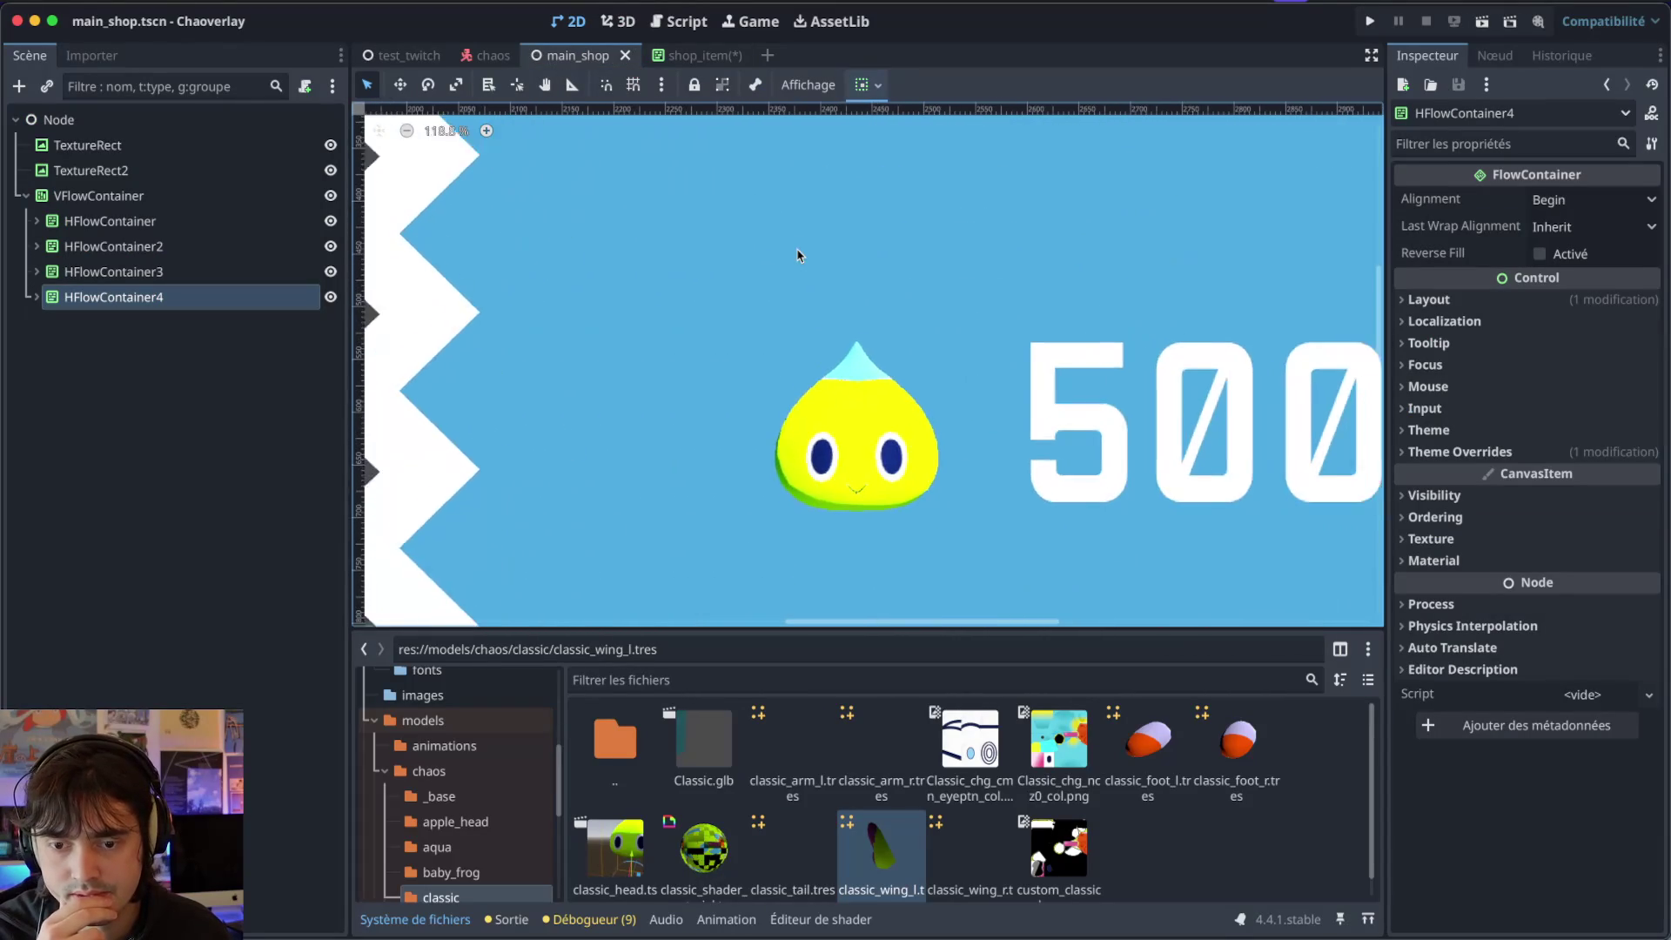
scroll(798, 255, down, 10)
scroll(784, 193, up, 2)
scroll(784, 194, down, 2)
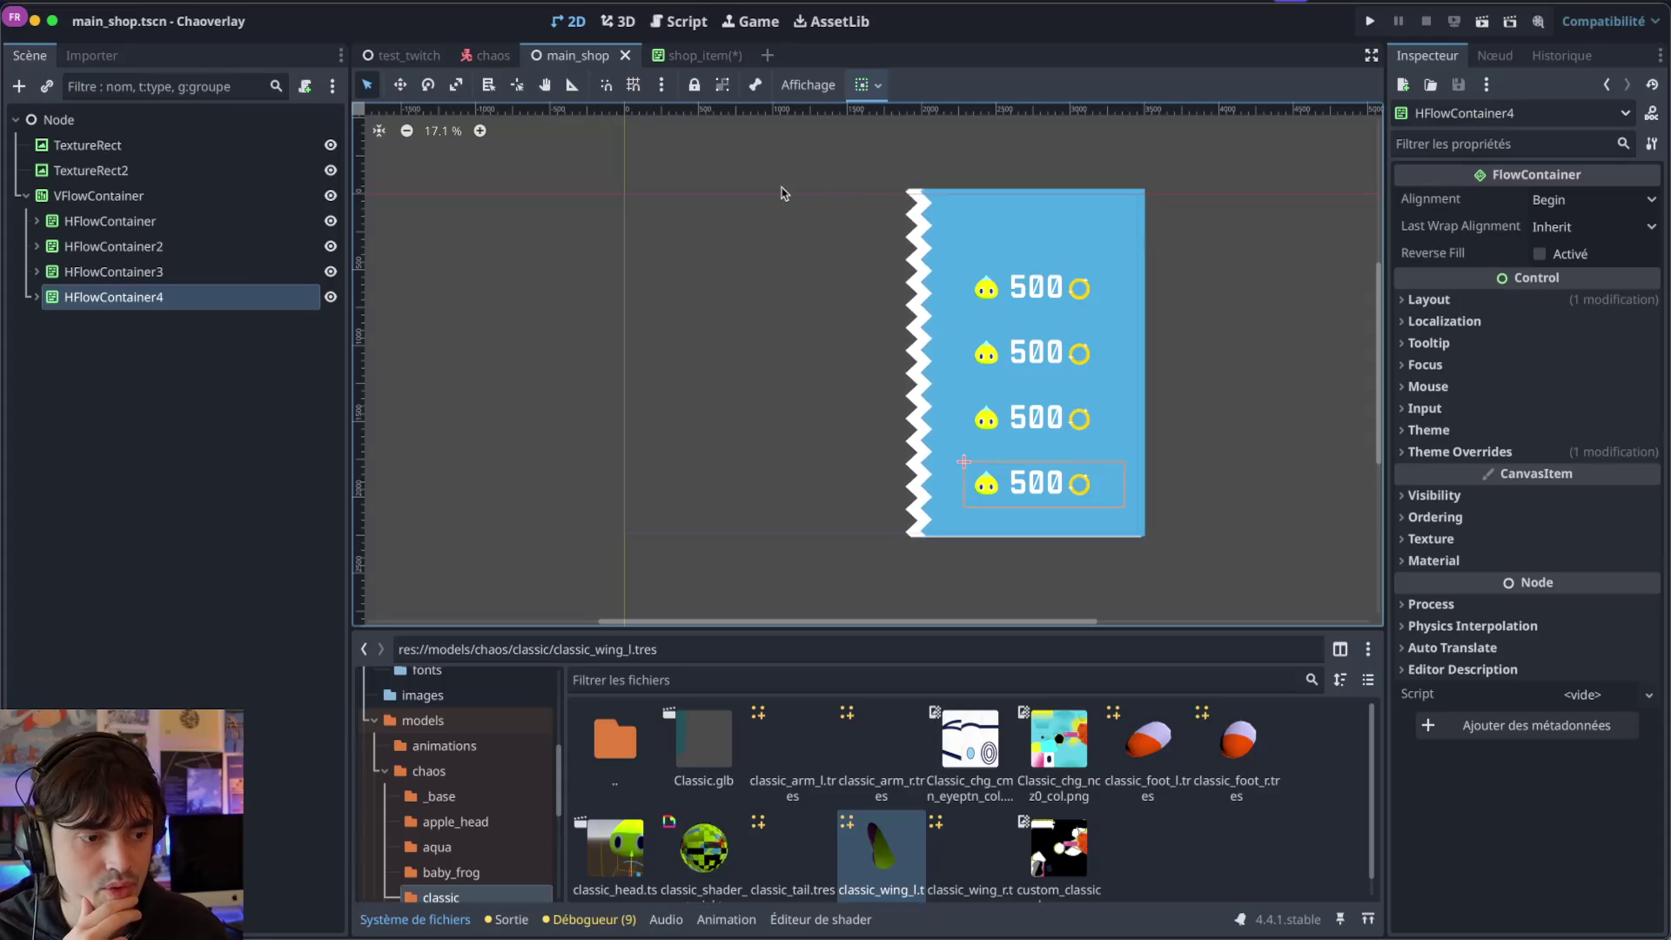
click(687, 55)
scroll(1088, 255, up, 3)
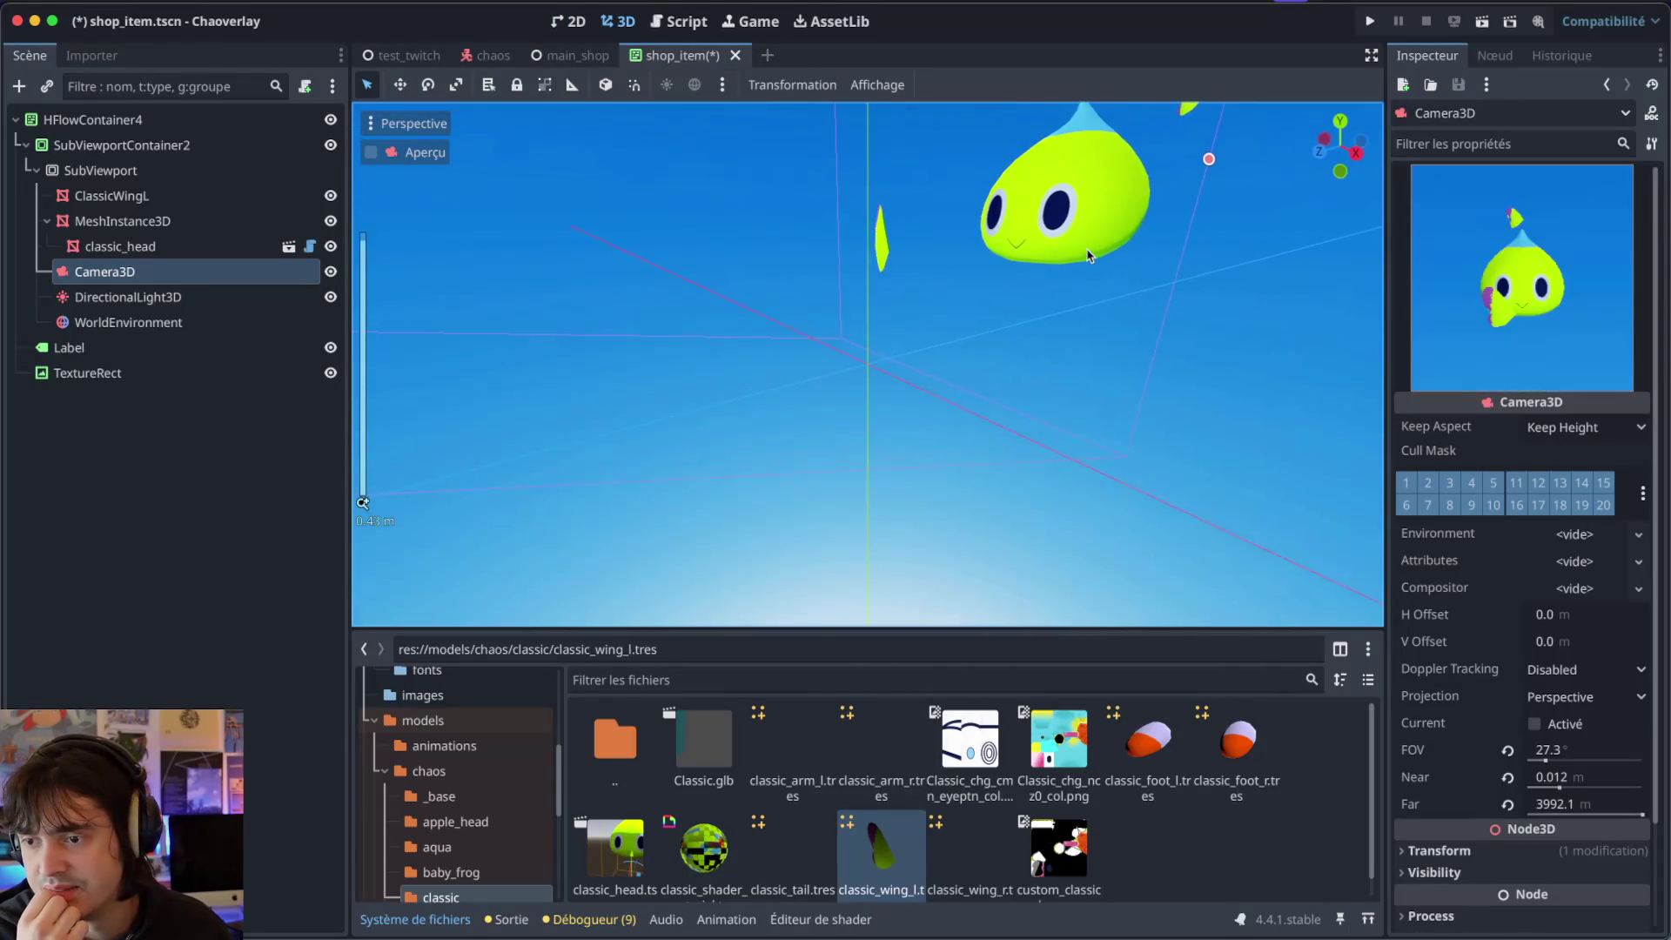
Delete the classic_head and MeshInstance3D nodes, then ClassicWingL, from the scene.
click(152, 247)
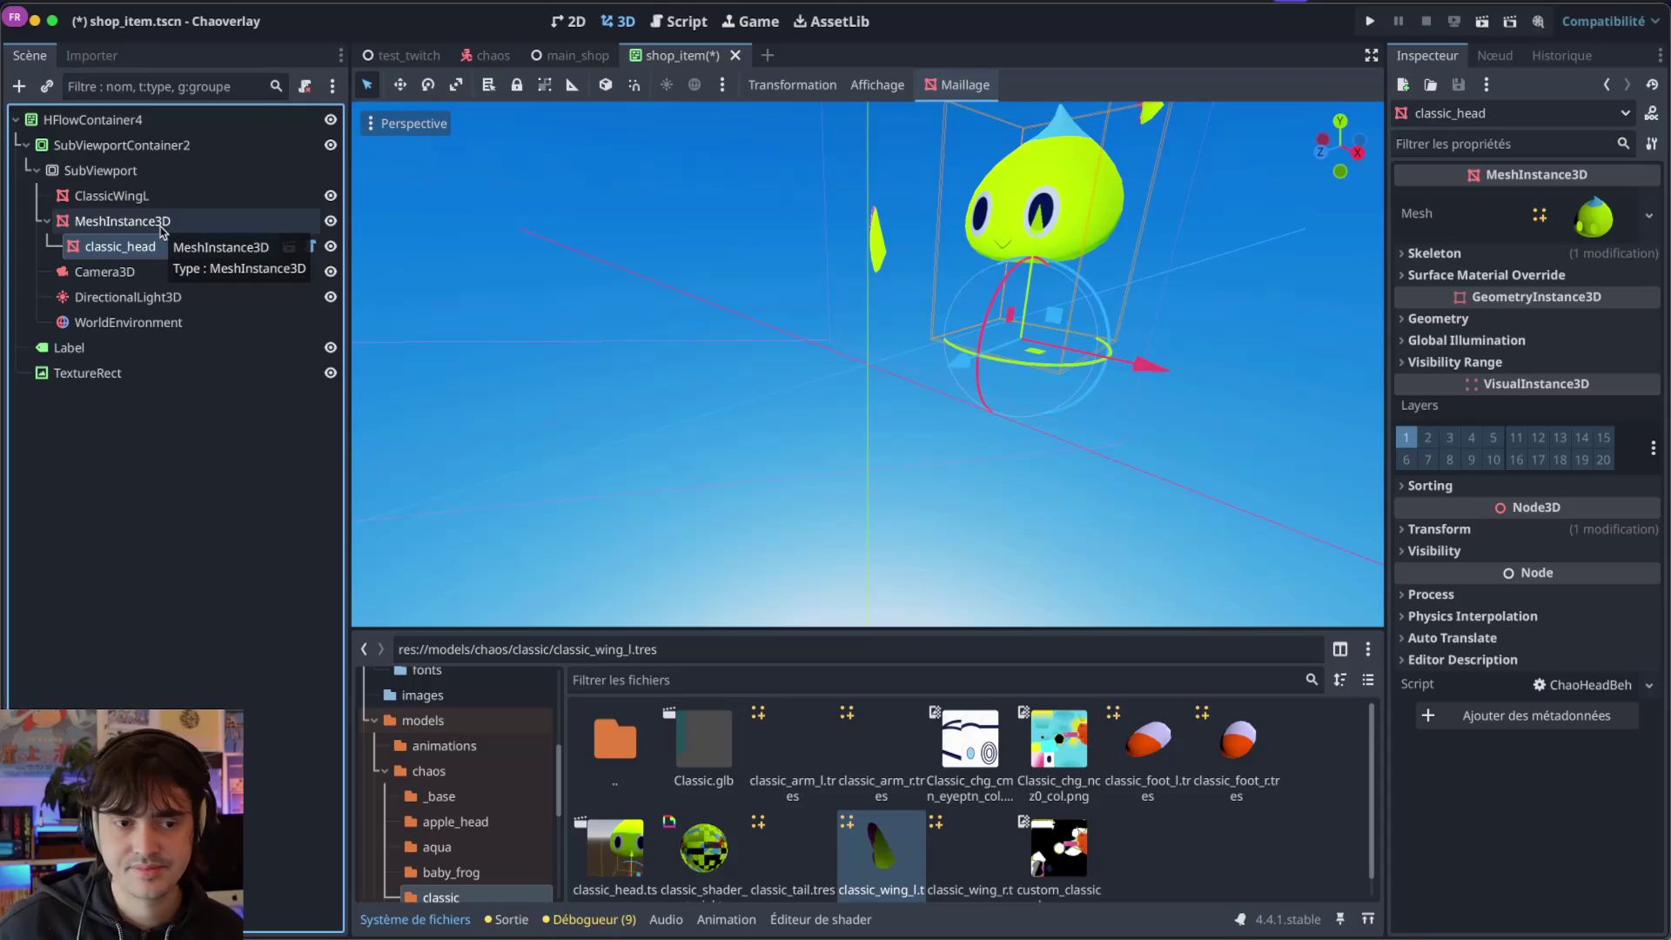
ctrl+click(161, 222)
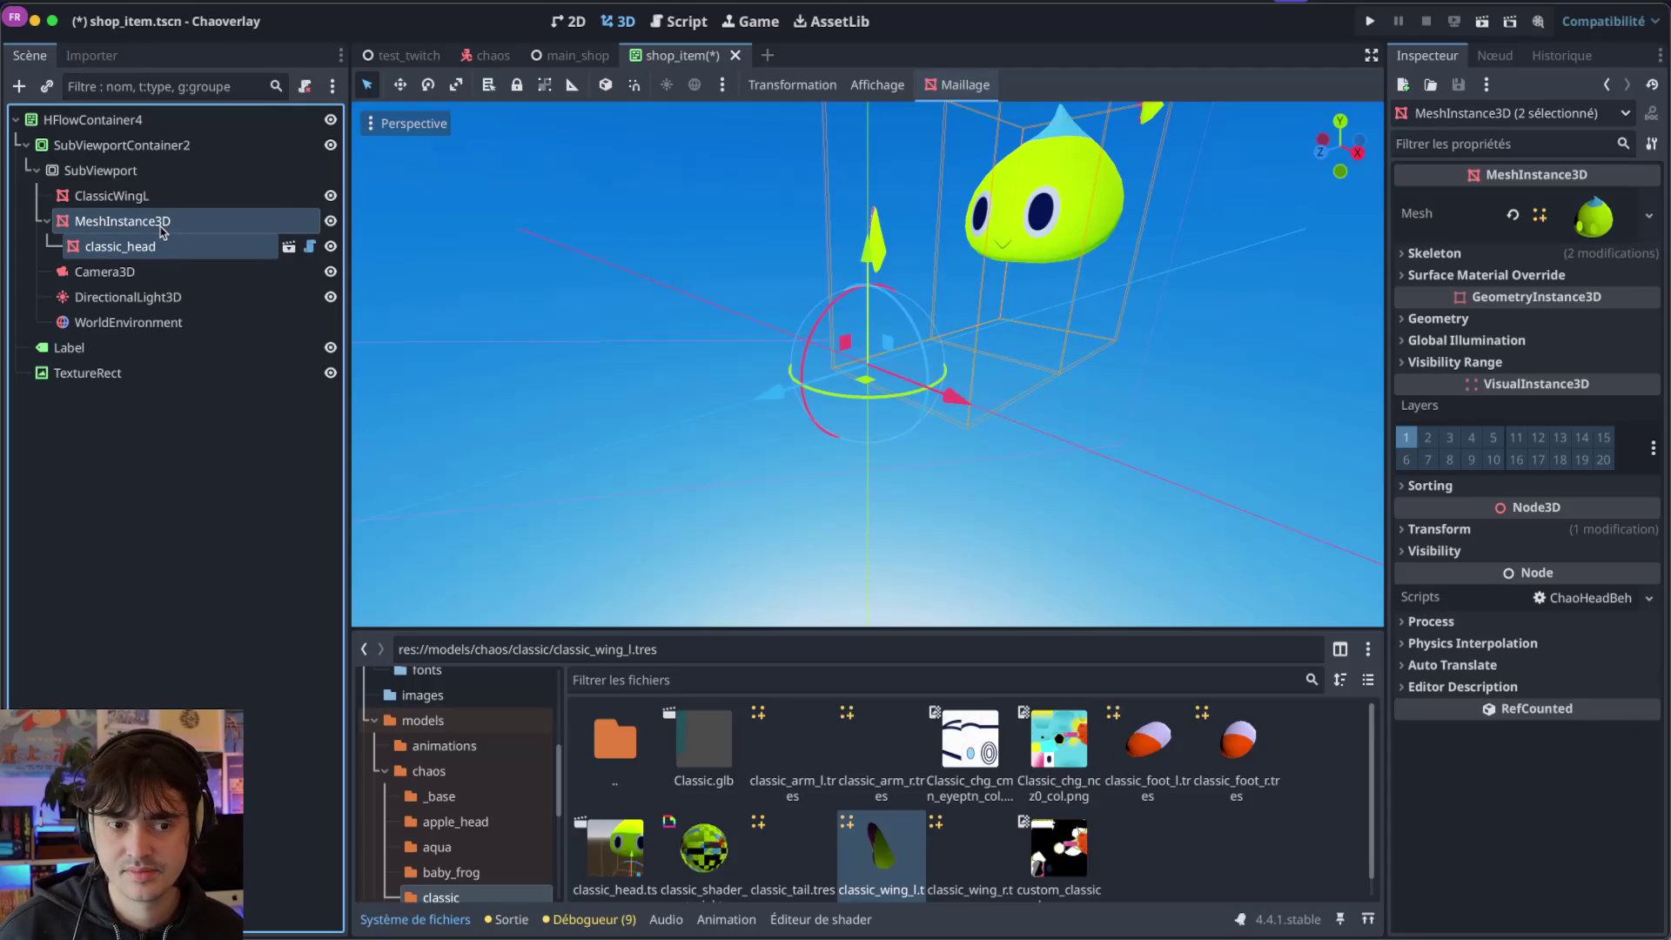
key(Delete)
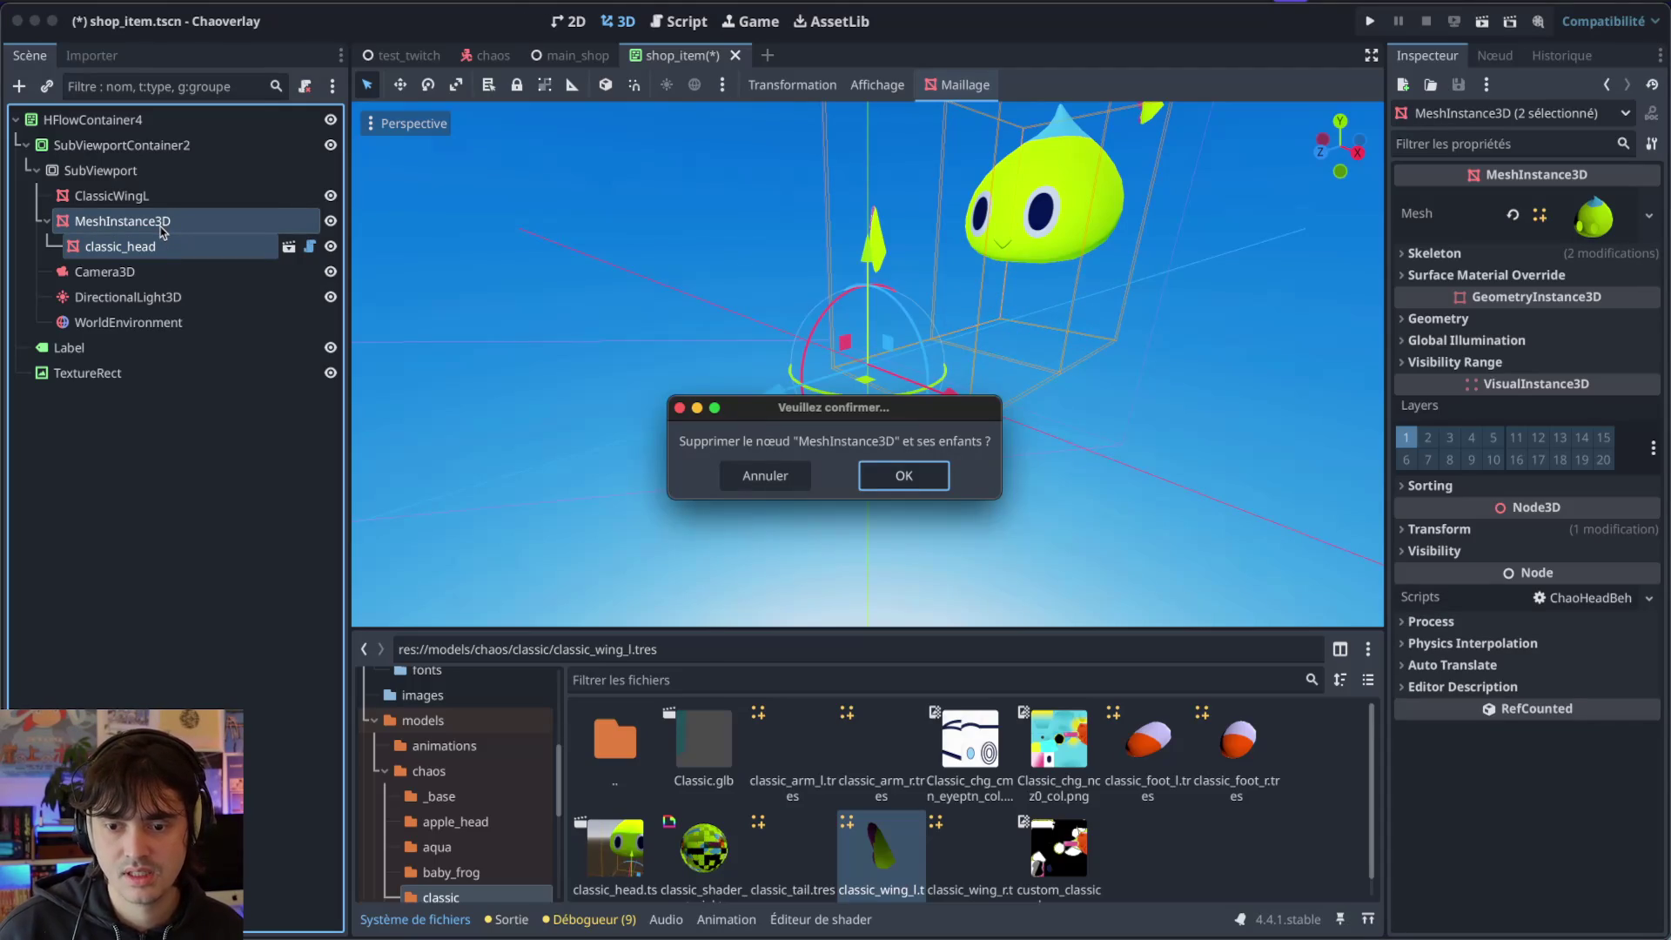
key(Return)
click(162, 199)
key(Delete)
key(Return)
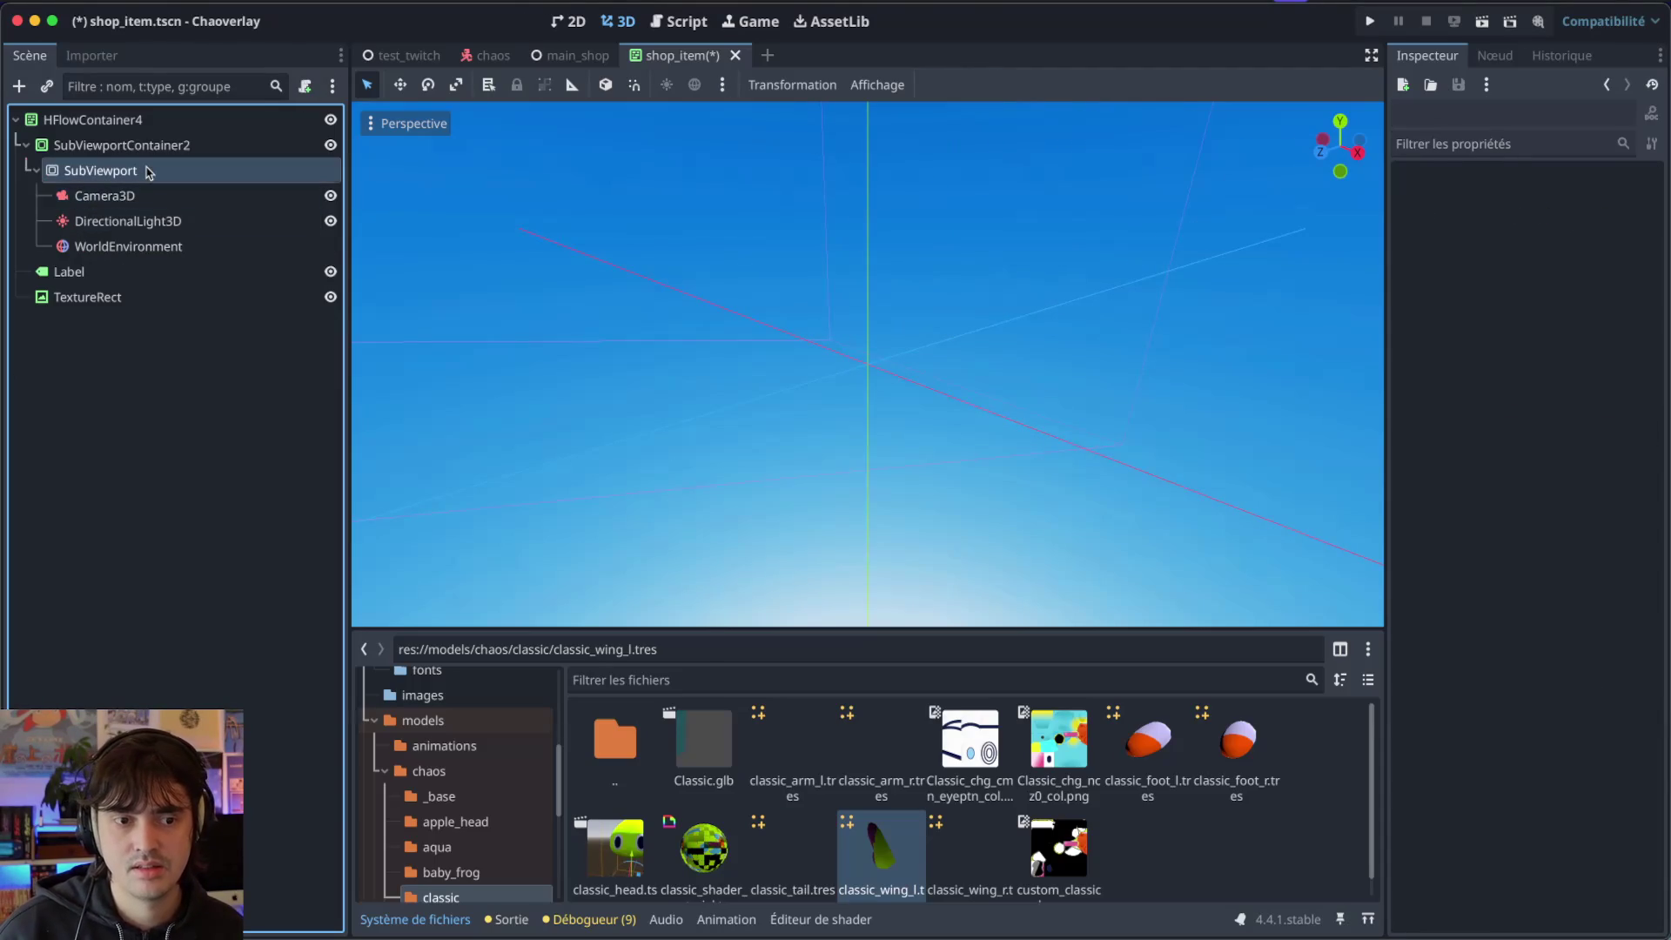
Add a new MeshInstance3D child under SubViewport.
click(148, 173)
key(ctrl+a)
text(Mesh)
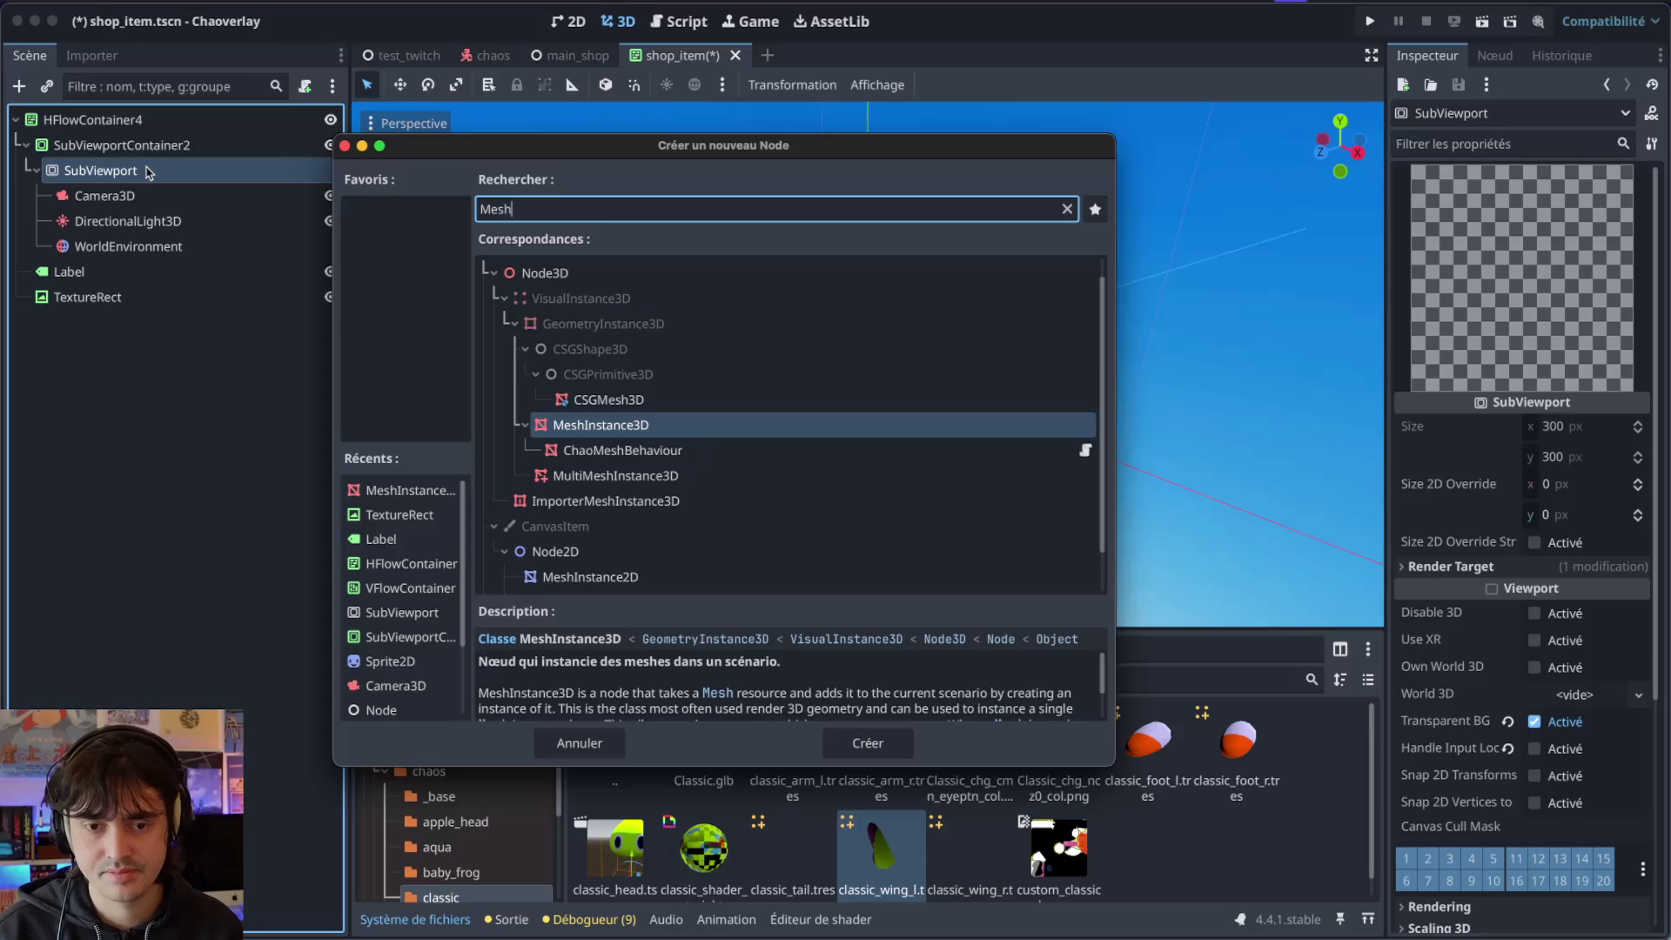
key(Down)
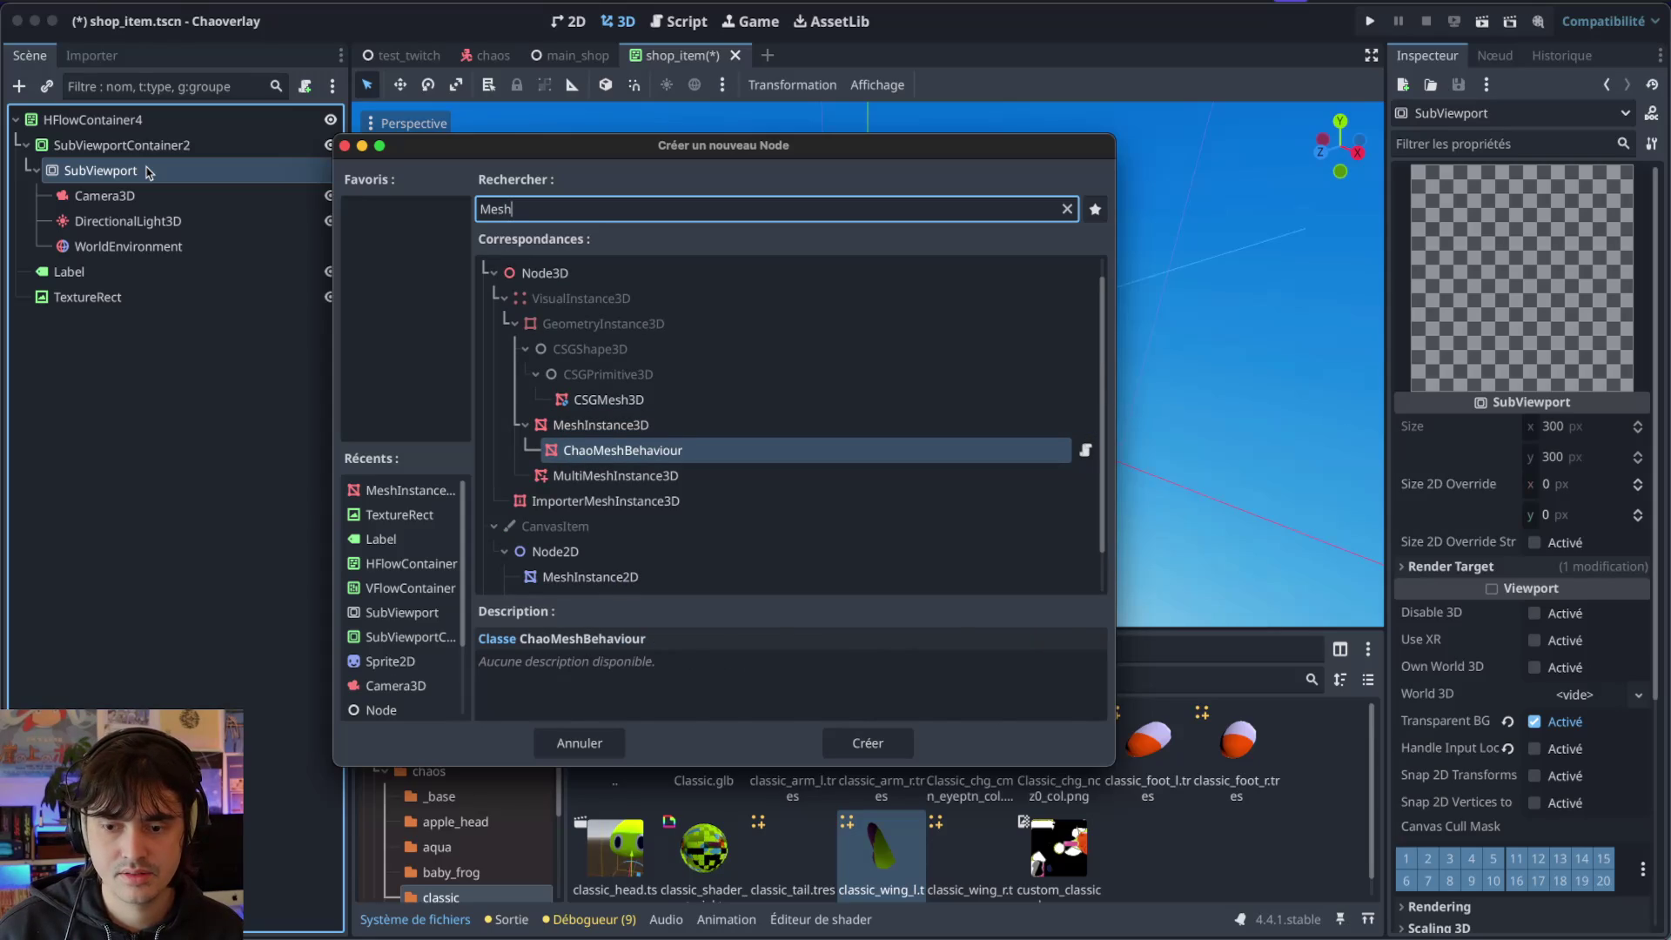
key(Up)
key(Return)
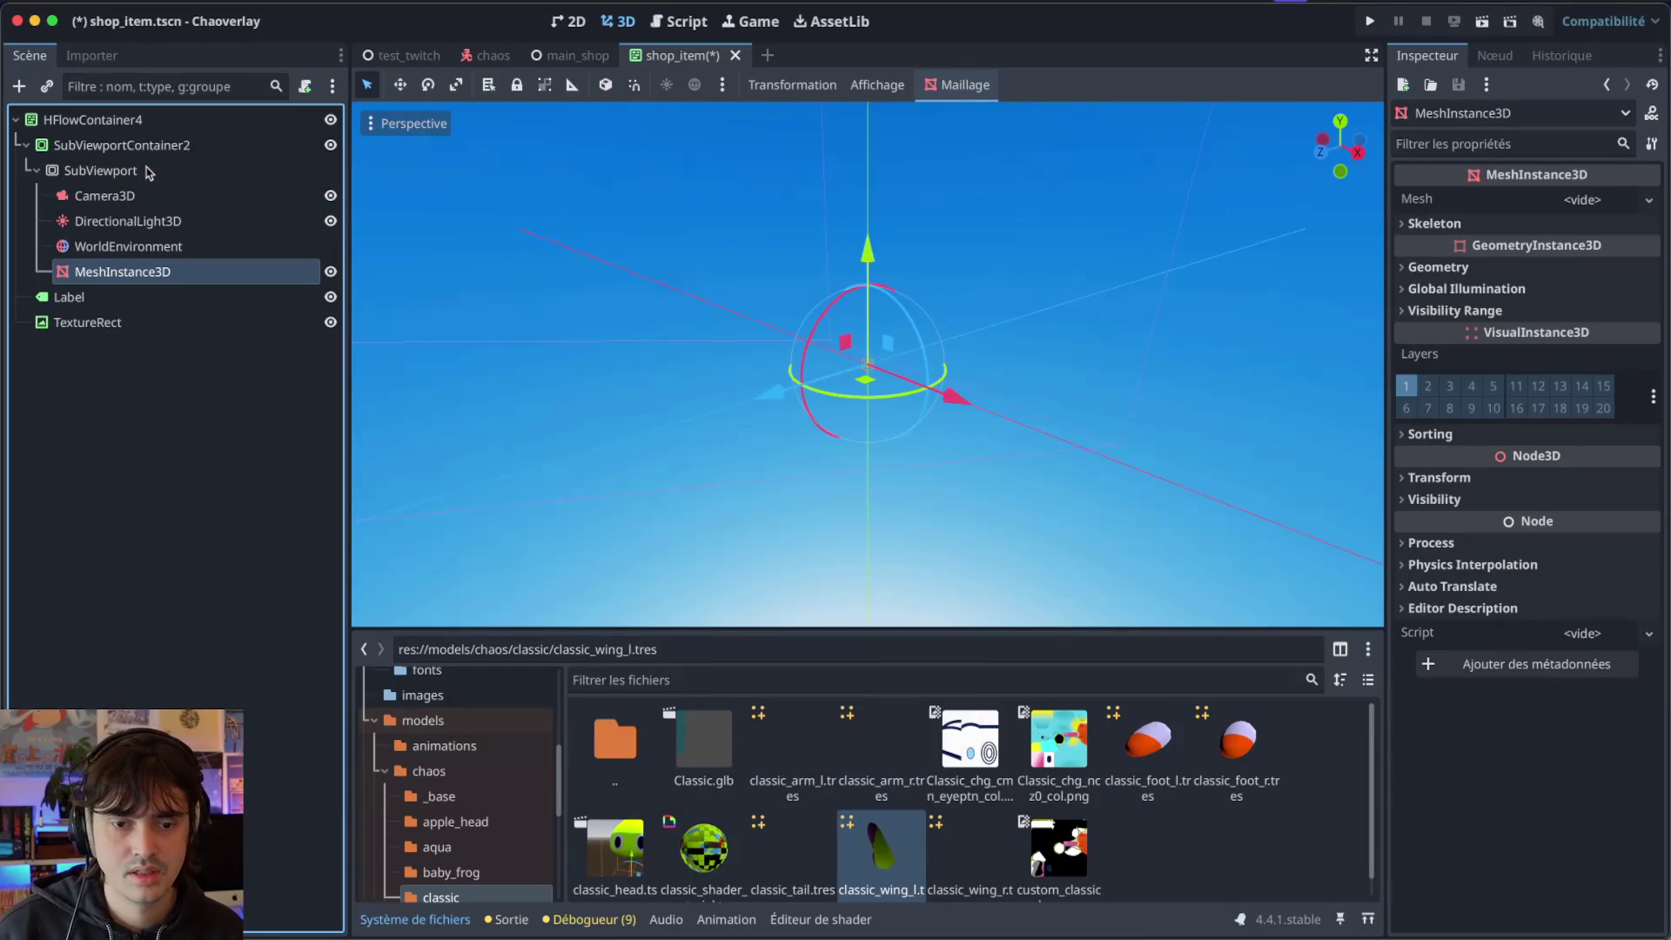
Assign classic_wing_l.tres from the FileSystem to the new MeshInstance3D's Mesh property.
scroll(766, 409, left, 5)
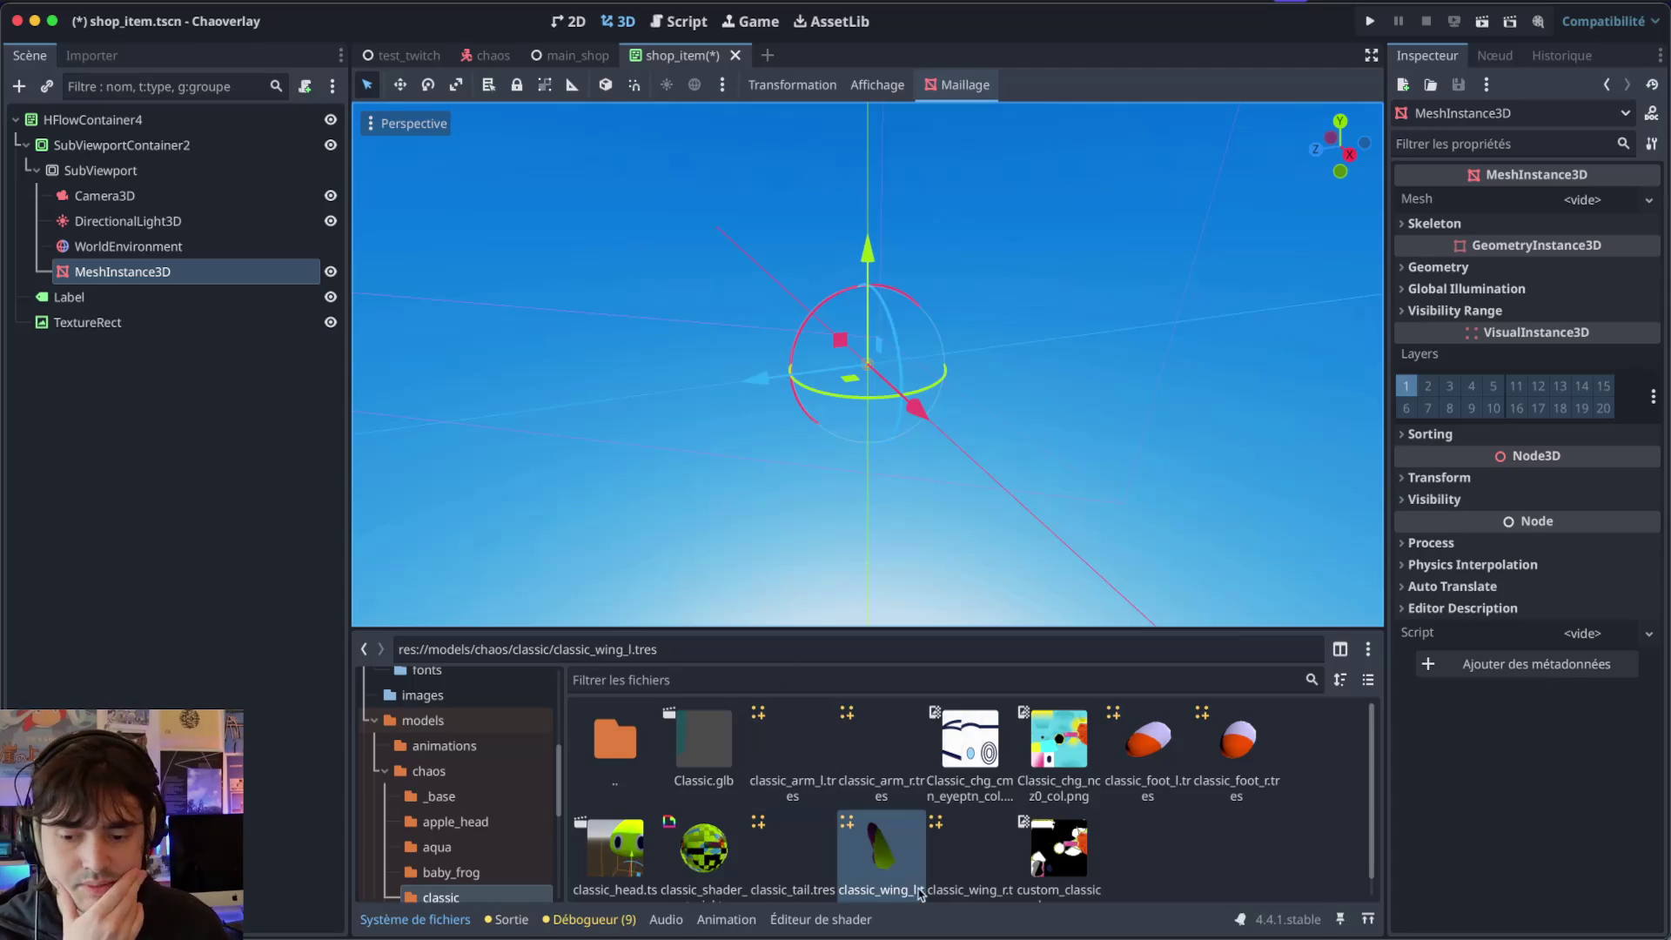
mouse_move(884, 860)
mouse_down()
mouse_move(1592, 181)
mouse_move(1597, 199)
mouse_up()
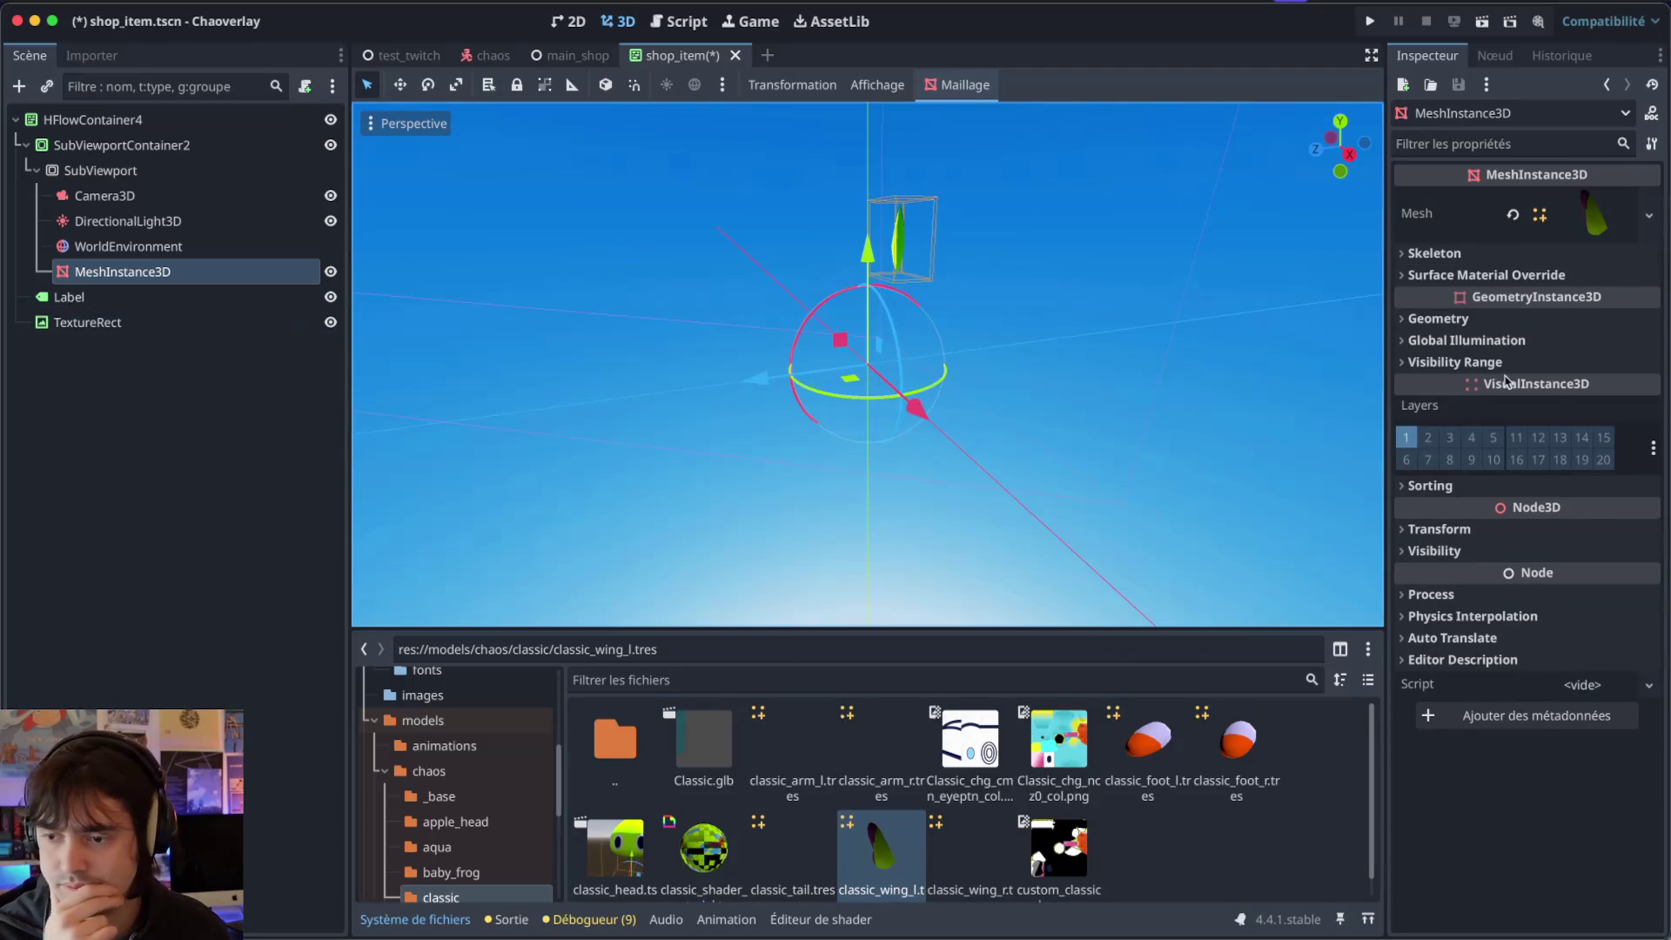
click(1471, 255)
click(1469, 258)
Clear the MeshInstance3D's Skeleton reference through its options menu.
click(1471, 275)
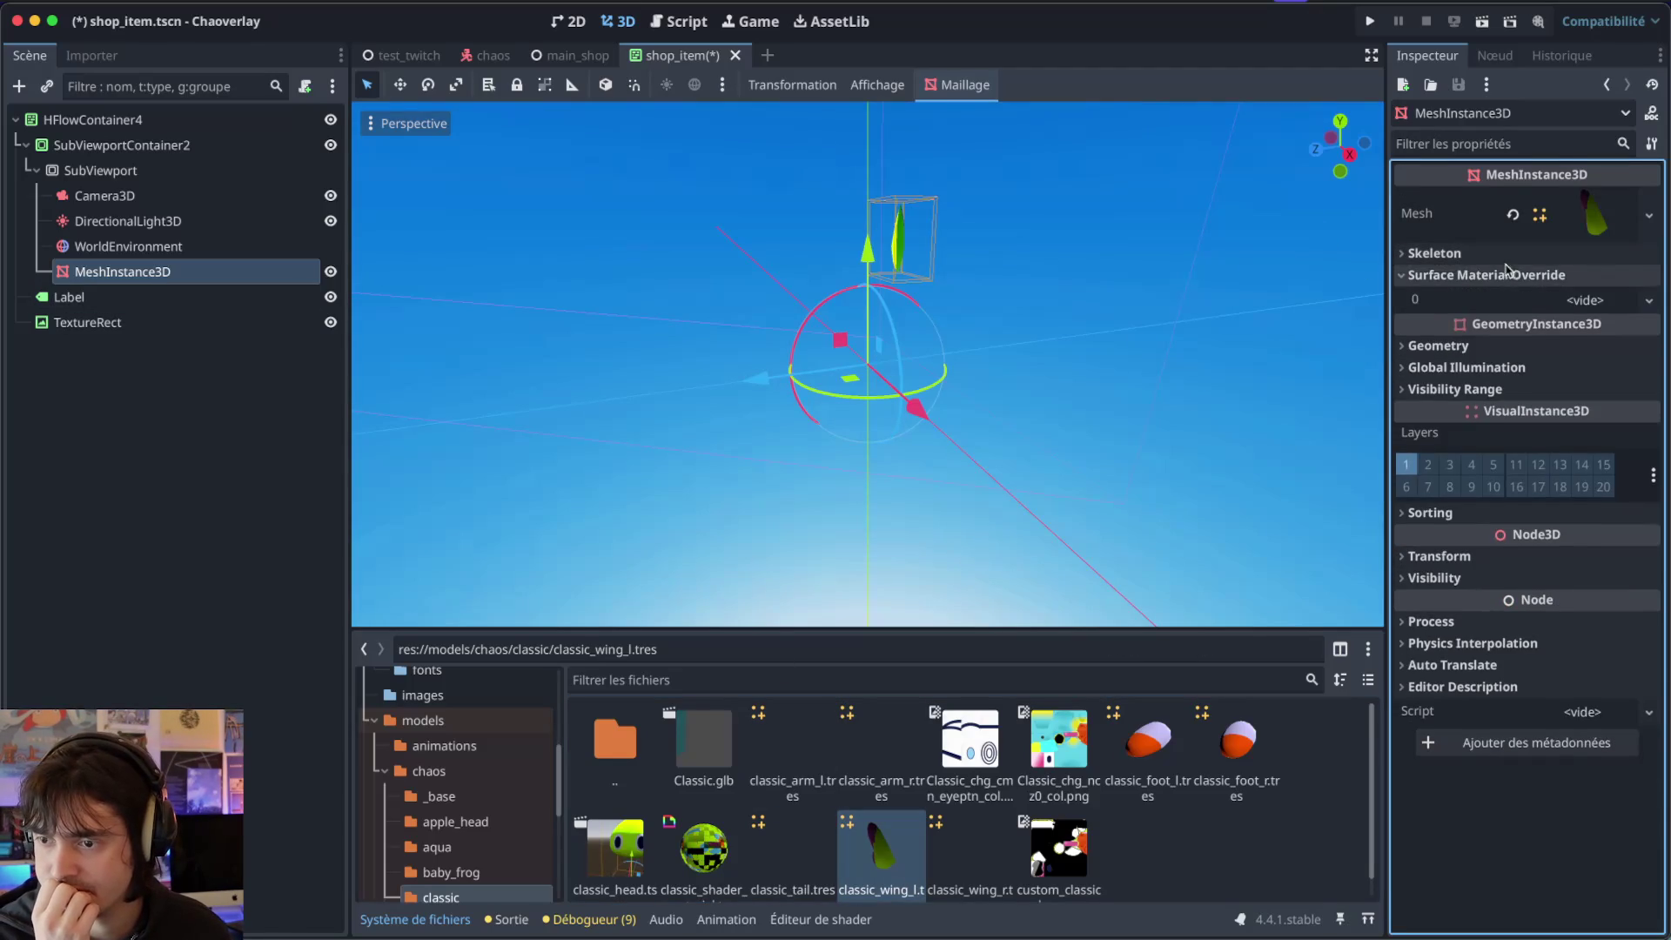
click(1471, 254)
click(1647, 309)
click(1506, 336)
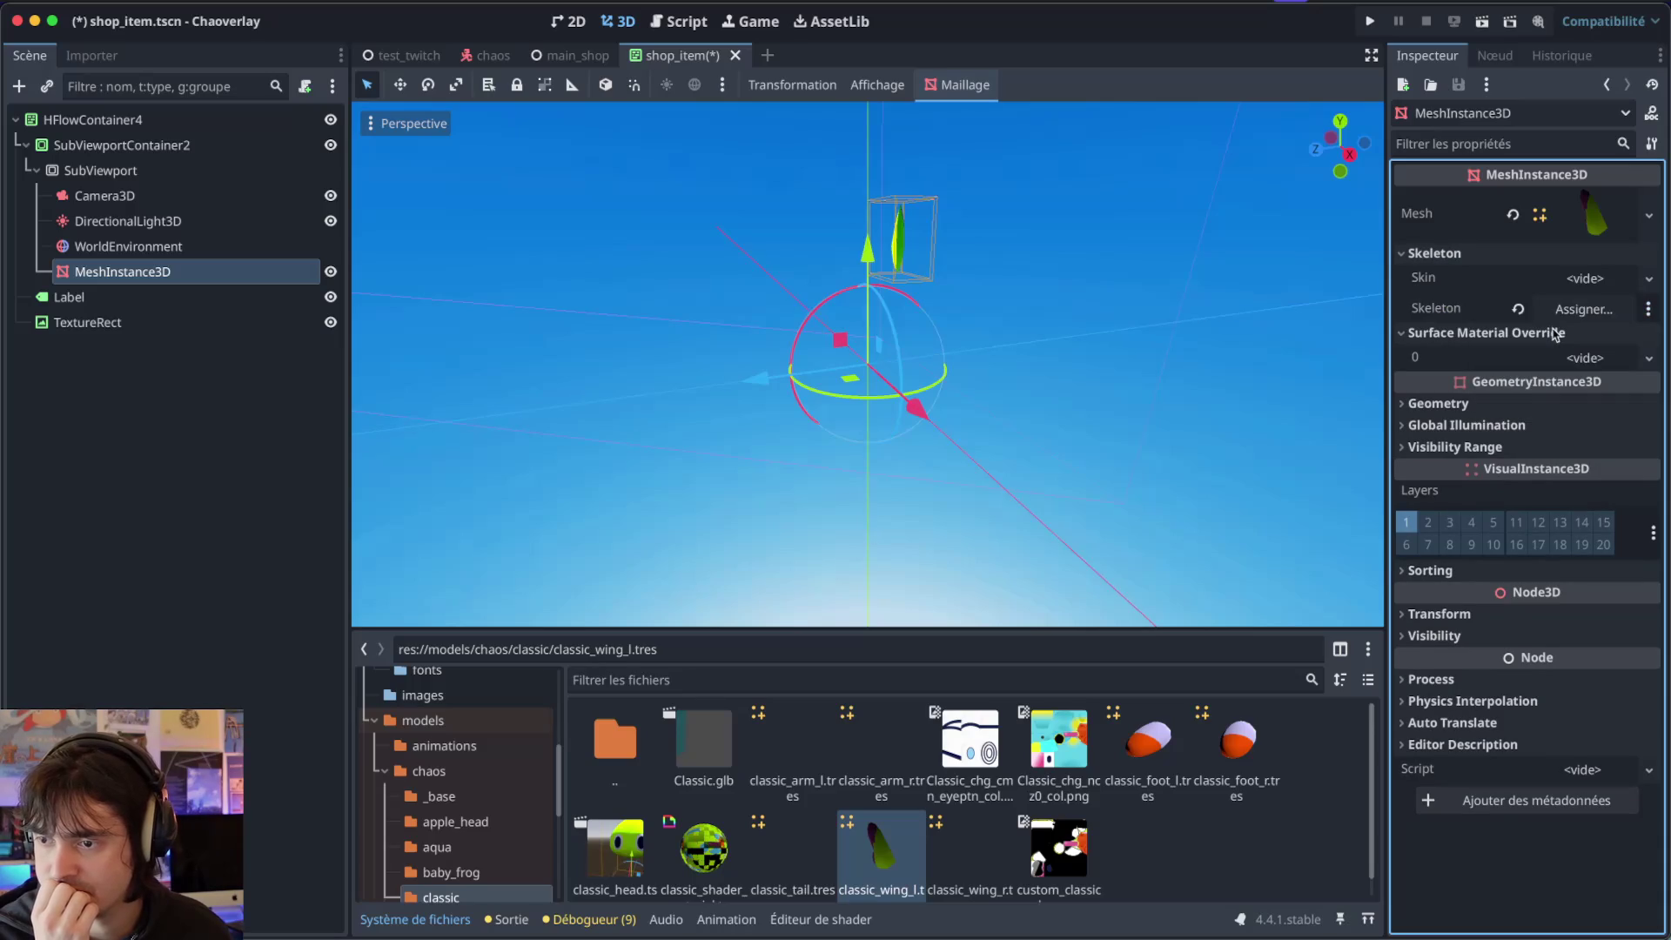
click(1449, 403)
click(1450, 403)
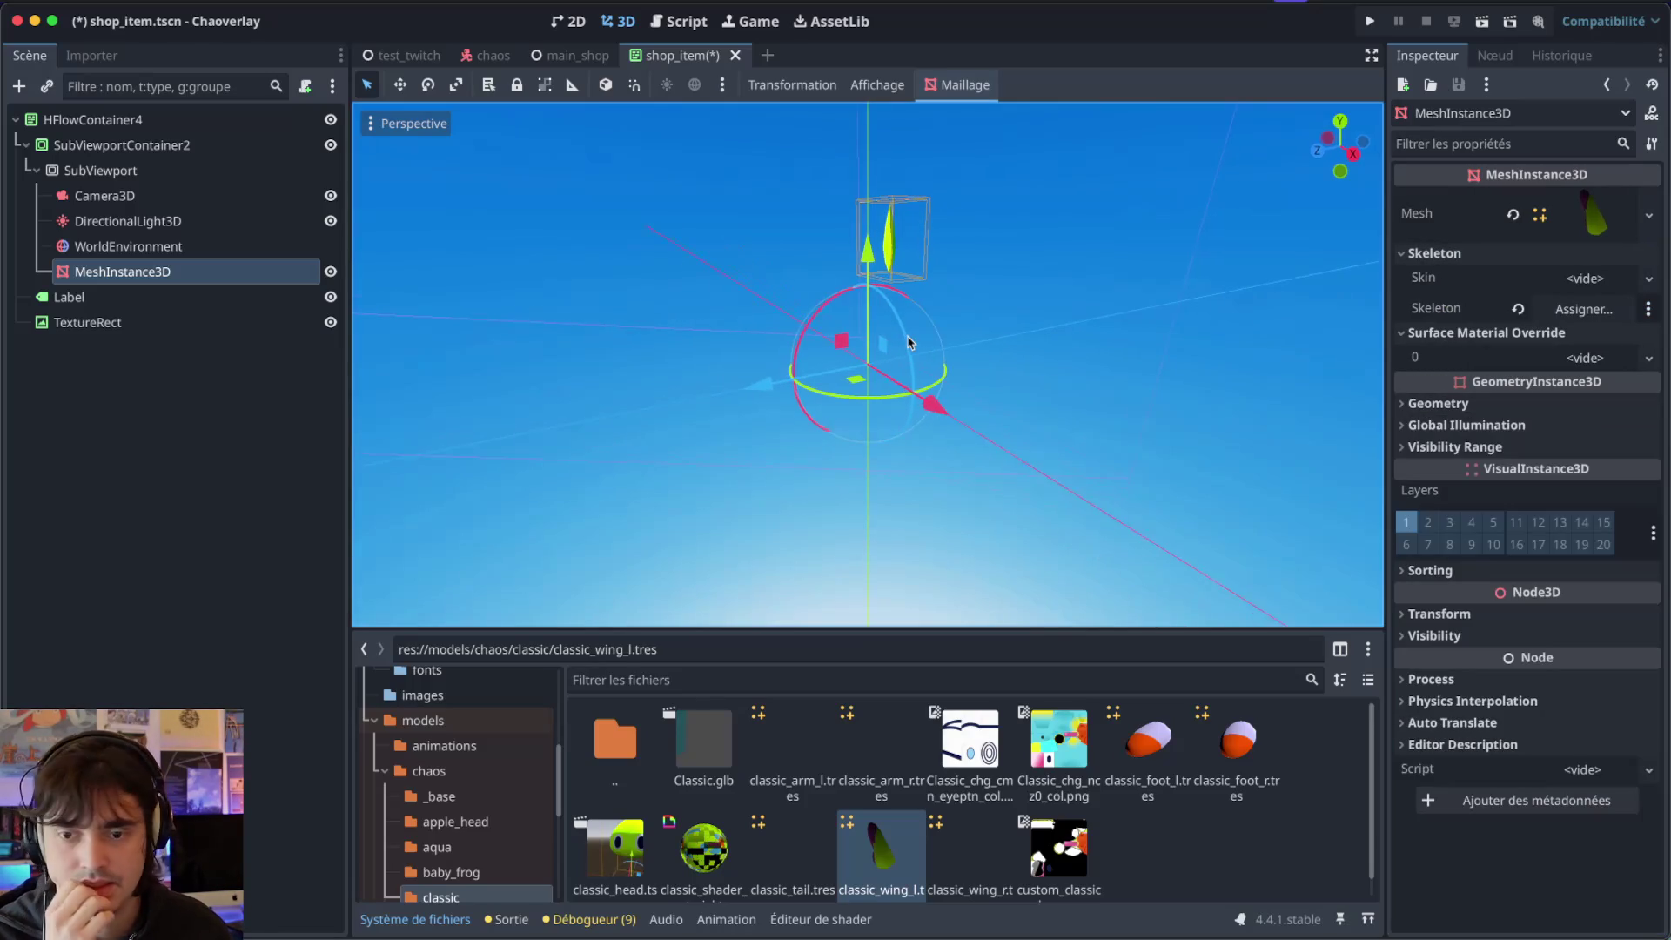
click(129, 199)
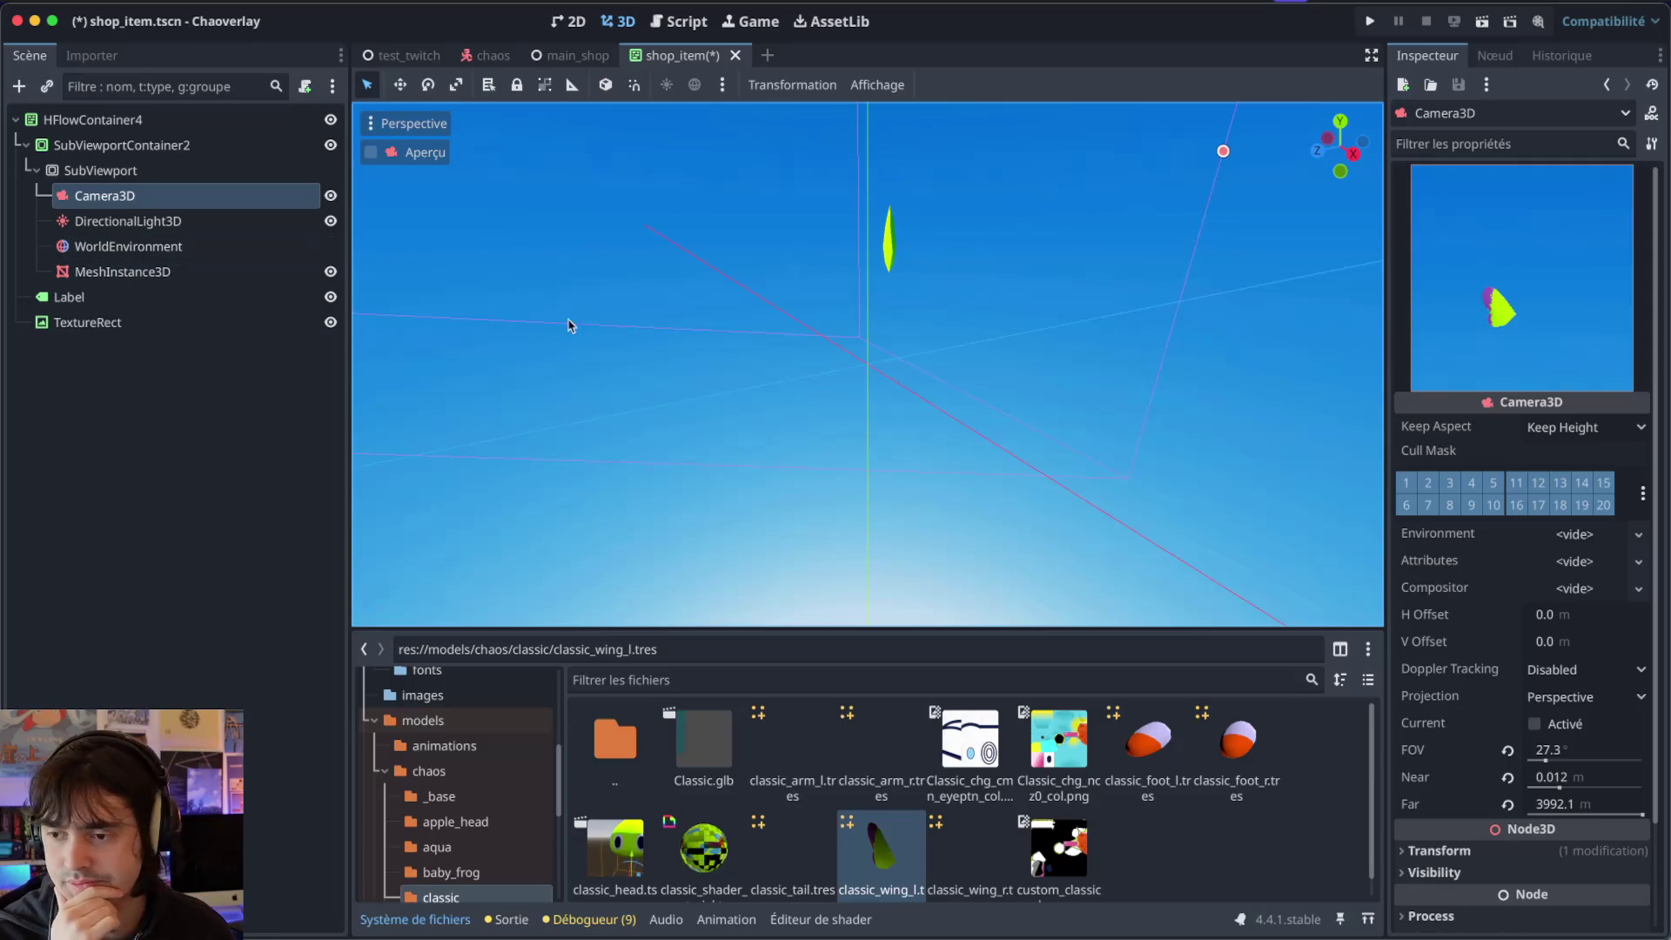
Reset the Camera3D's Transform Position to the origin.
click(170, 272)
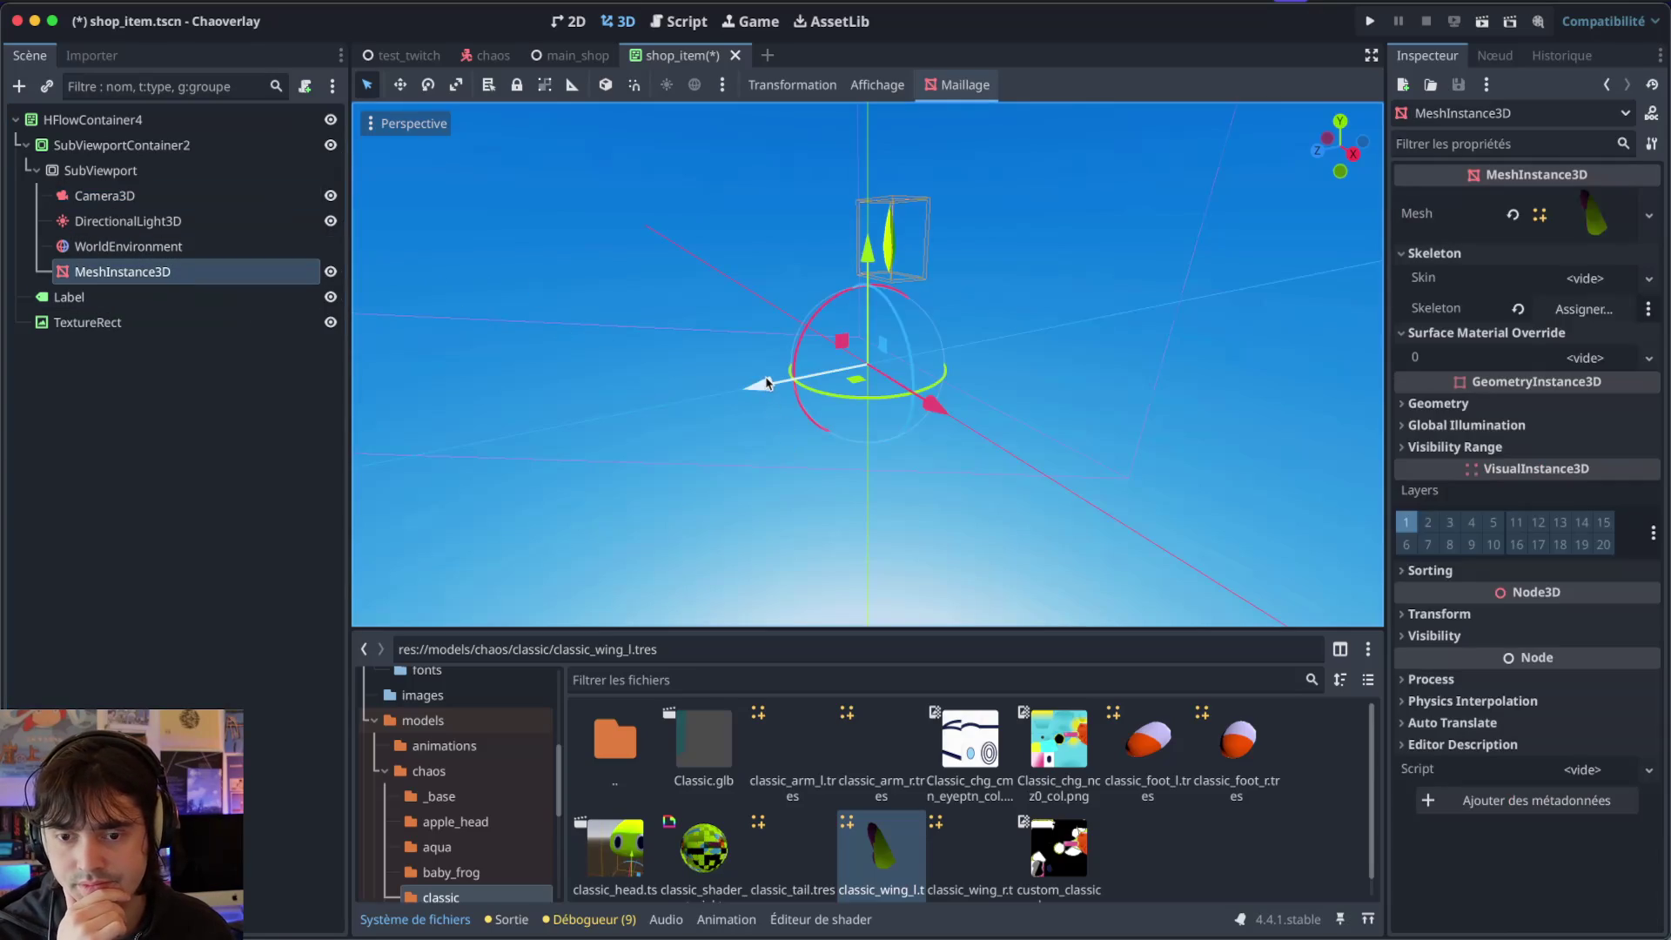
click(182, 200)
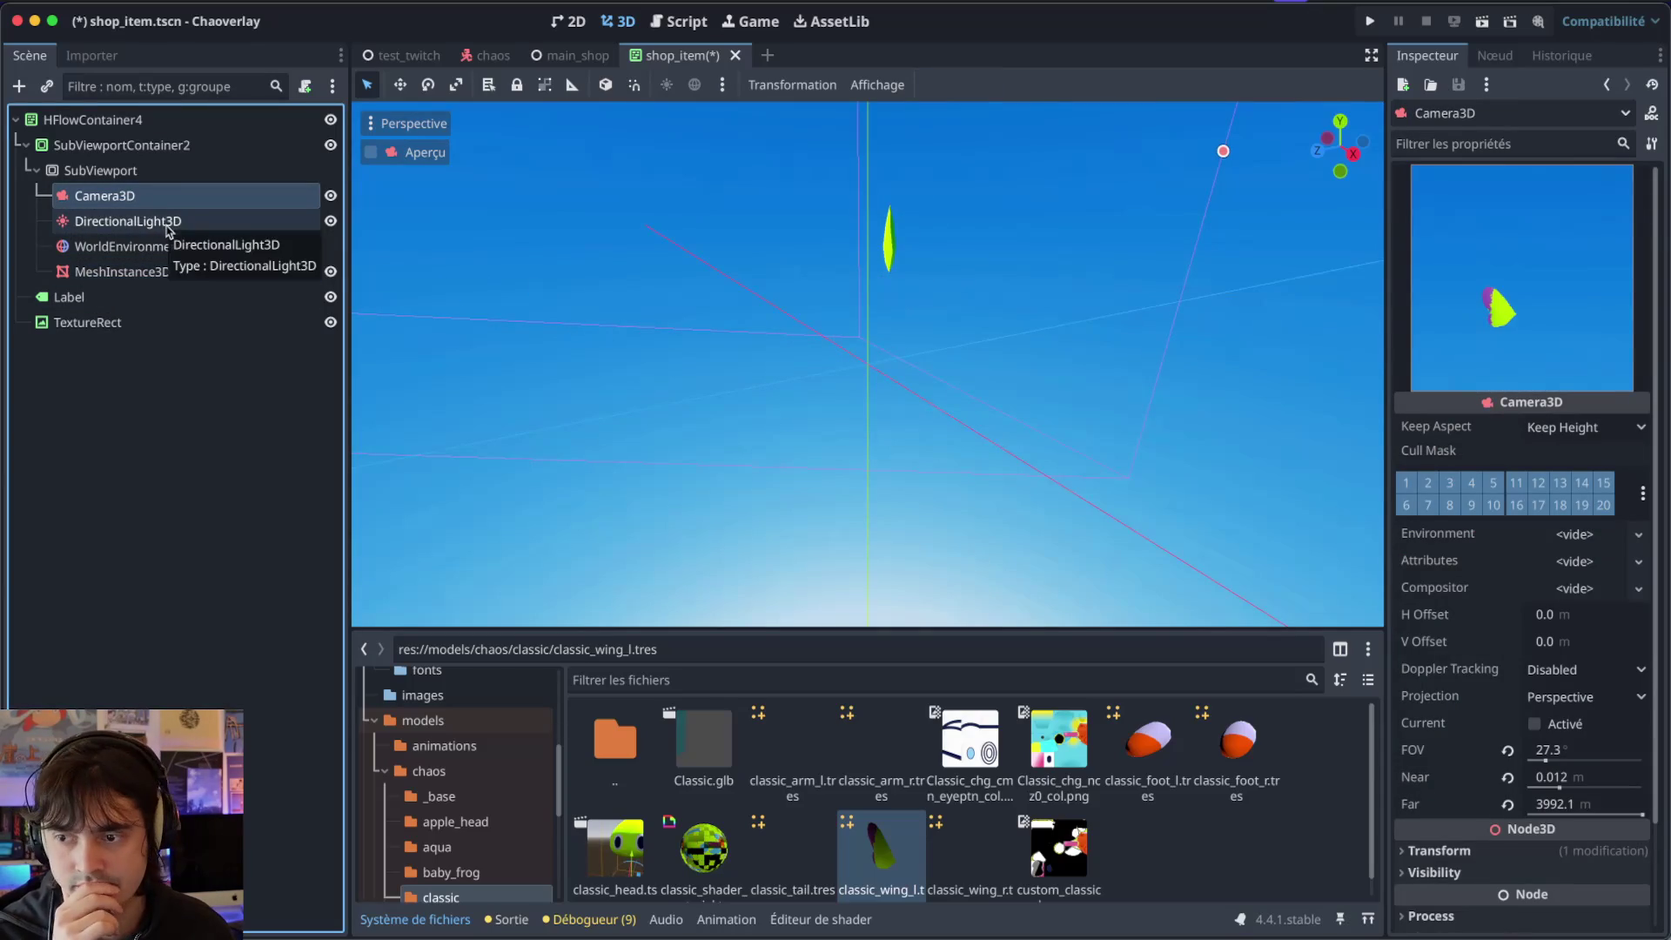
scroll(1465, 658, down, 3)
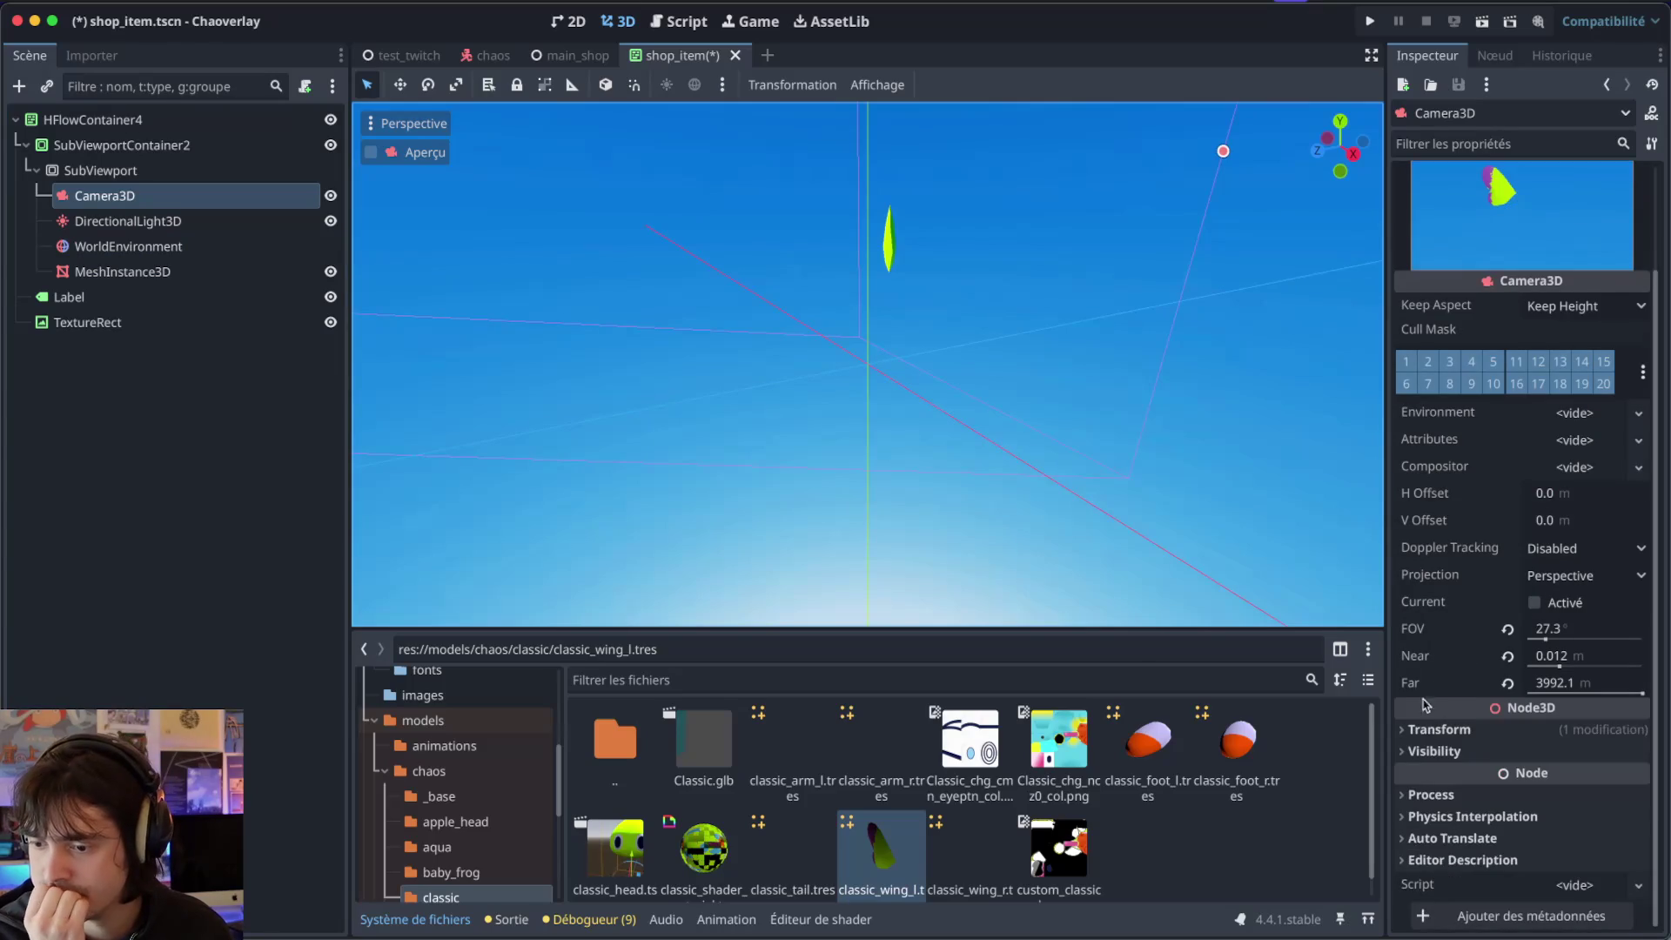
click(1425, 729)
click(1539, 780)
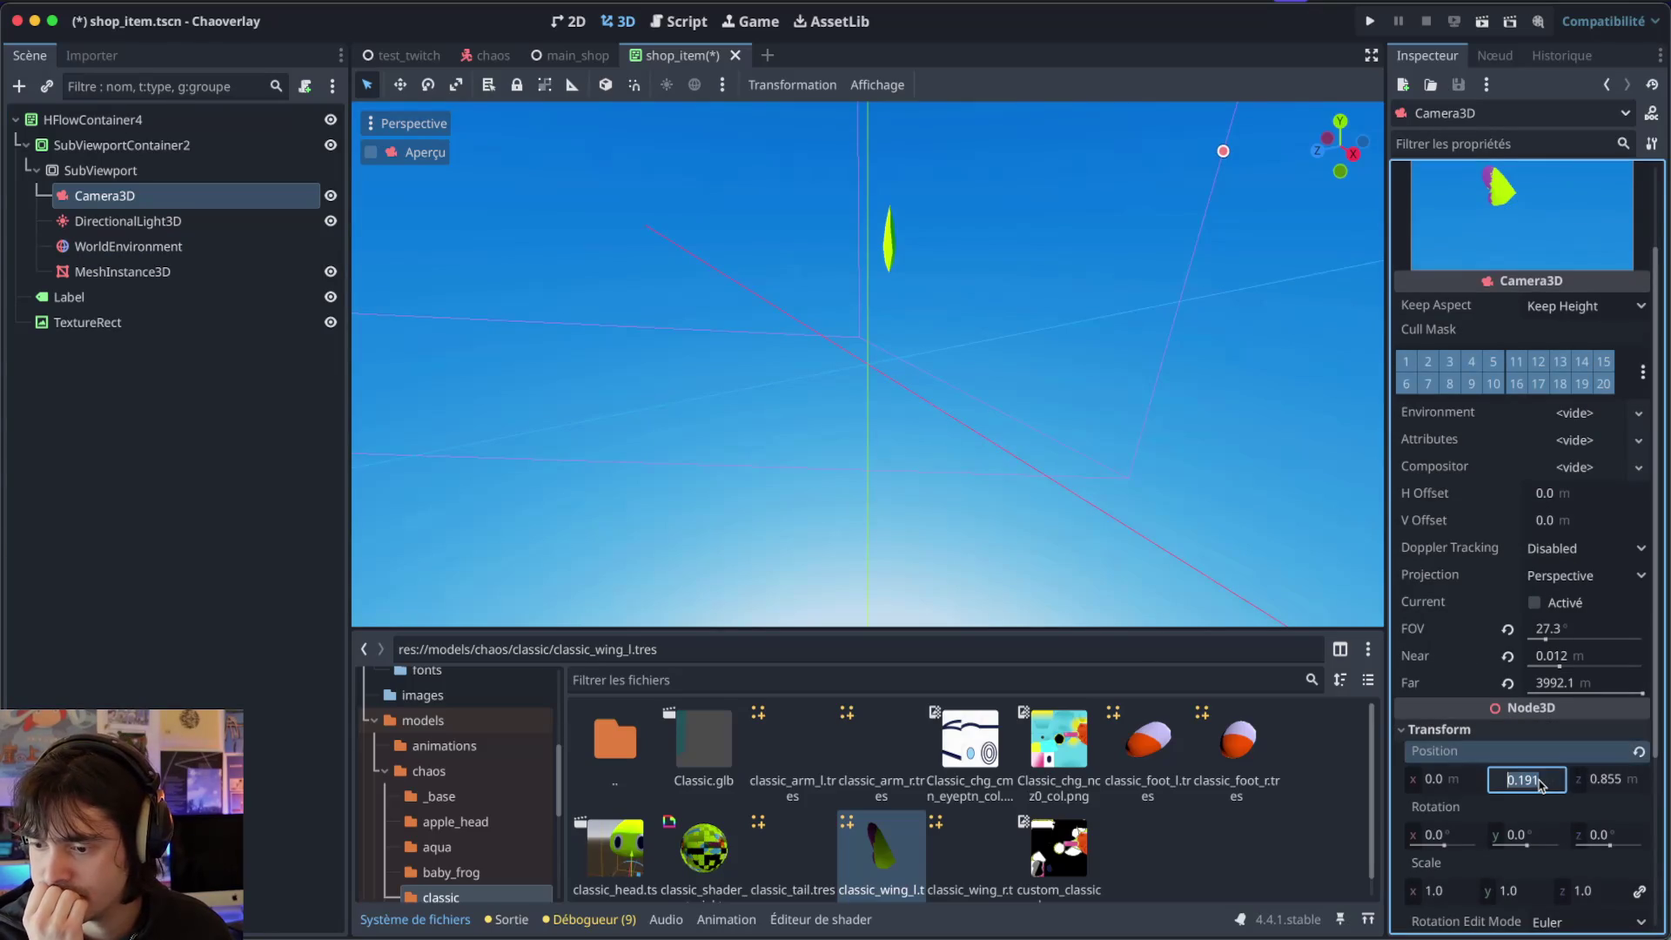
click(1637, 752)
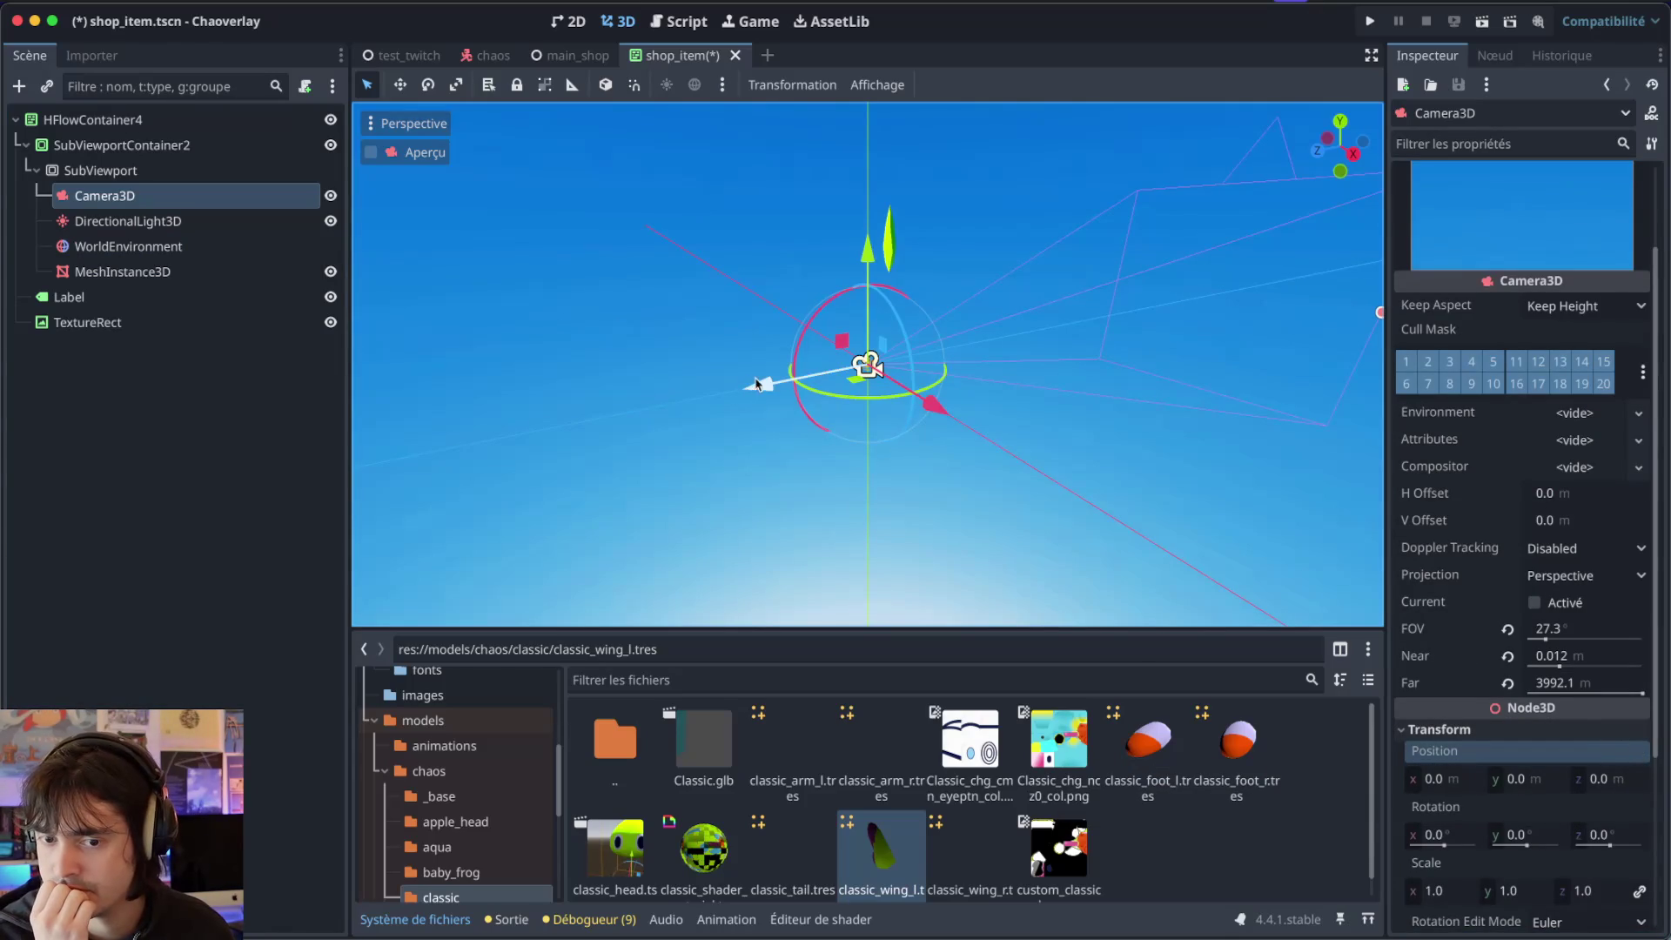
Move the camera back and up until Position reads Y 0.111, Z 0.234, framing the wing.
drag(757, 384, 553, 387)
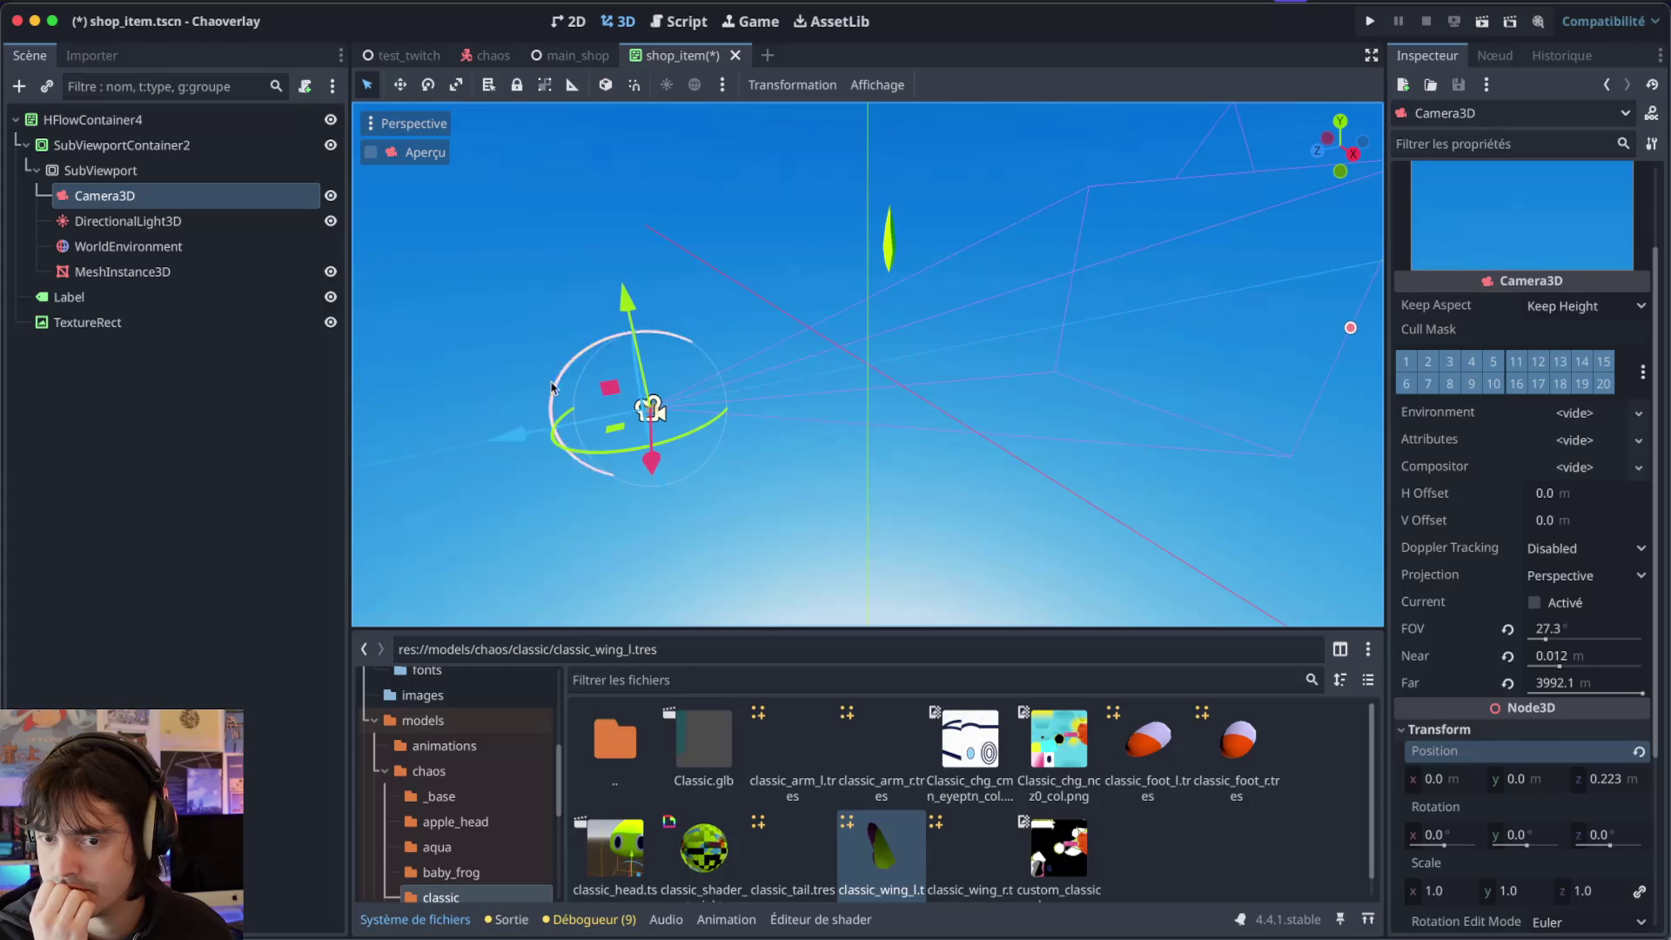
drag(631, 304, 619, 247)
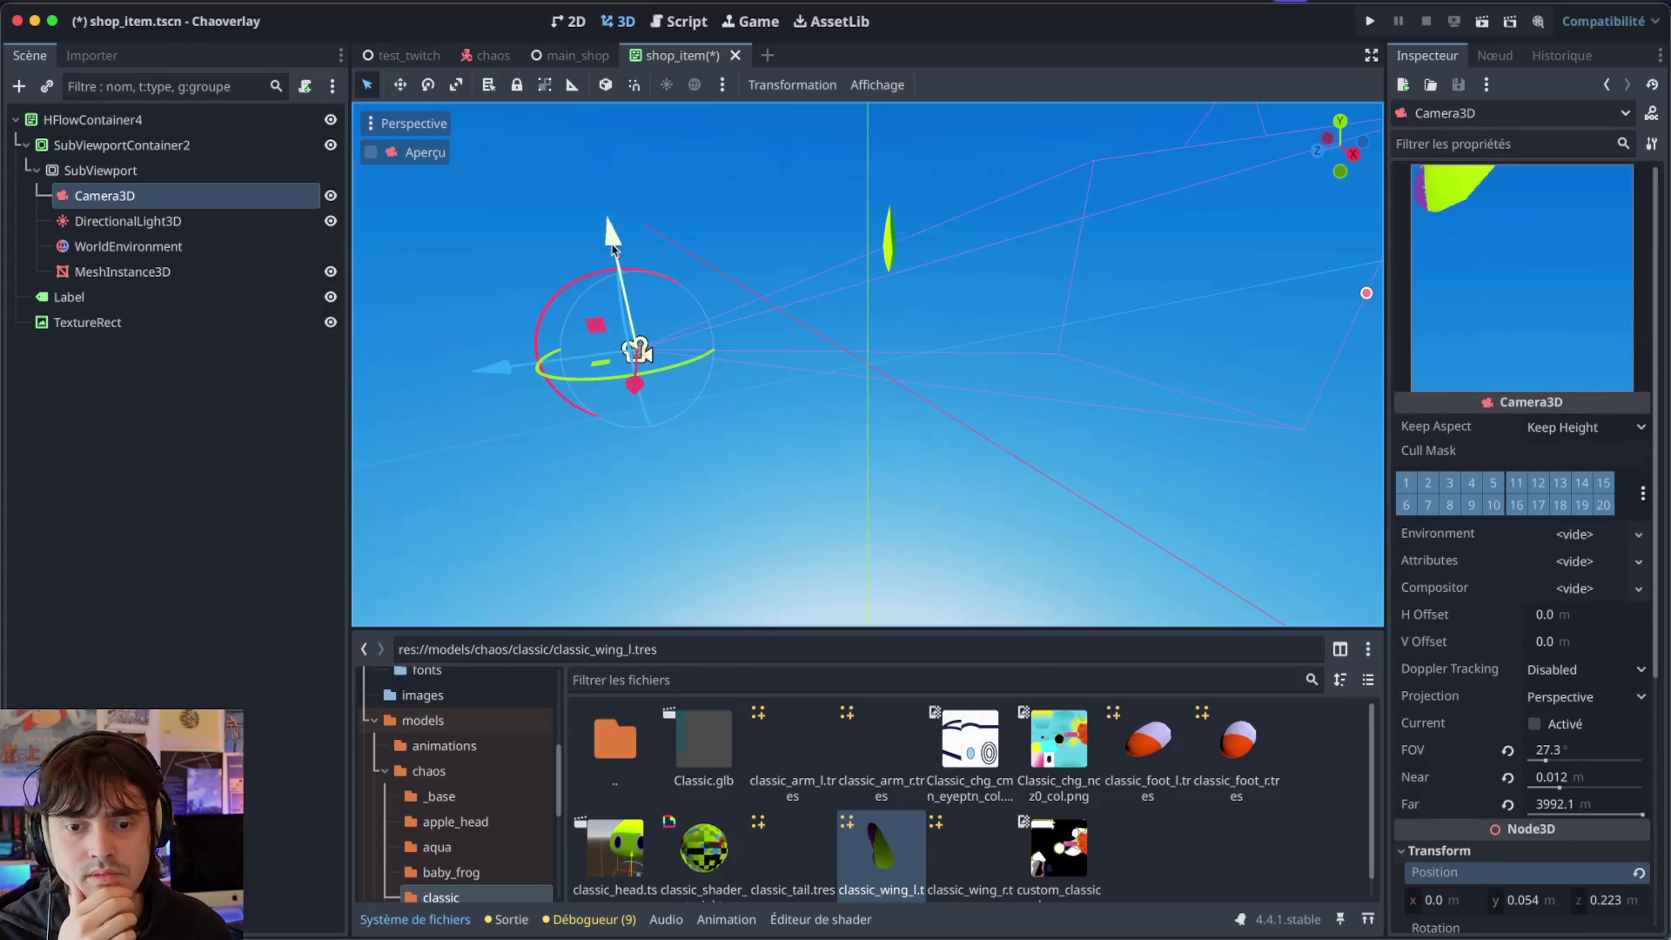
drag(613, 249, 615, 163)
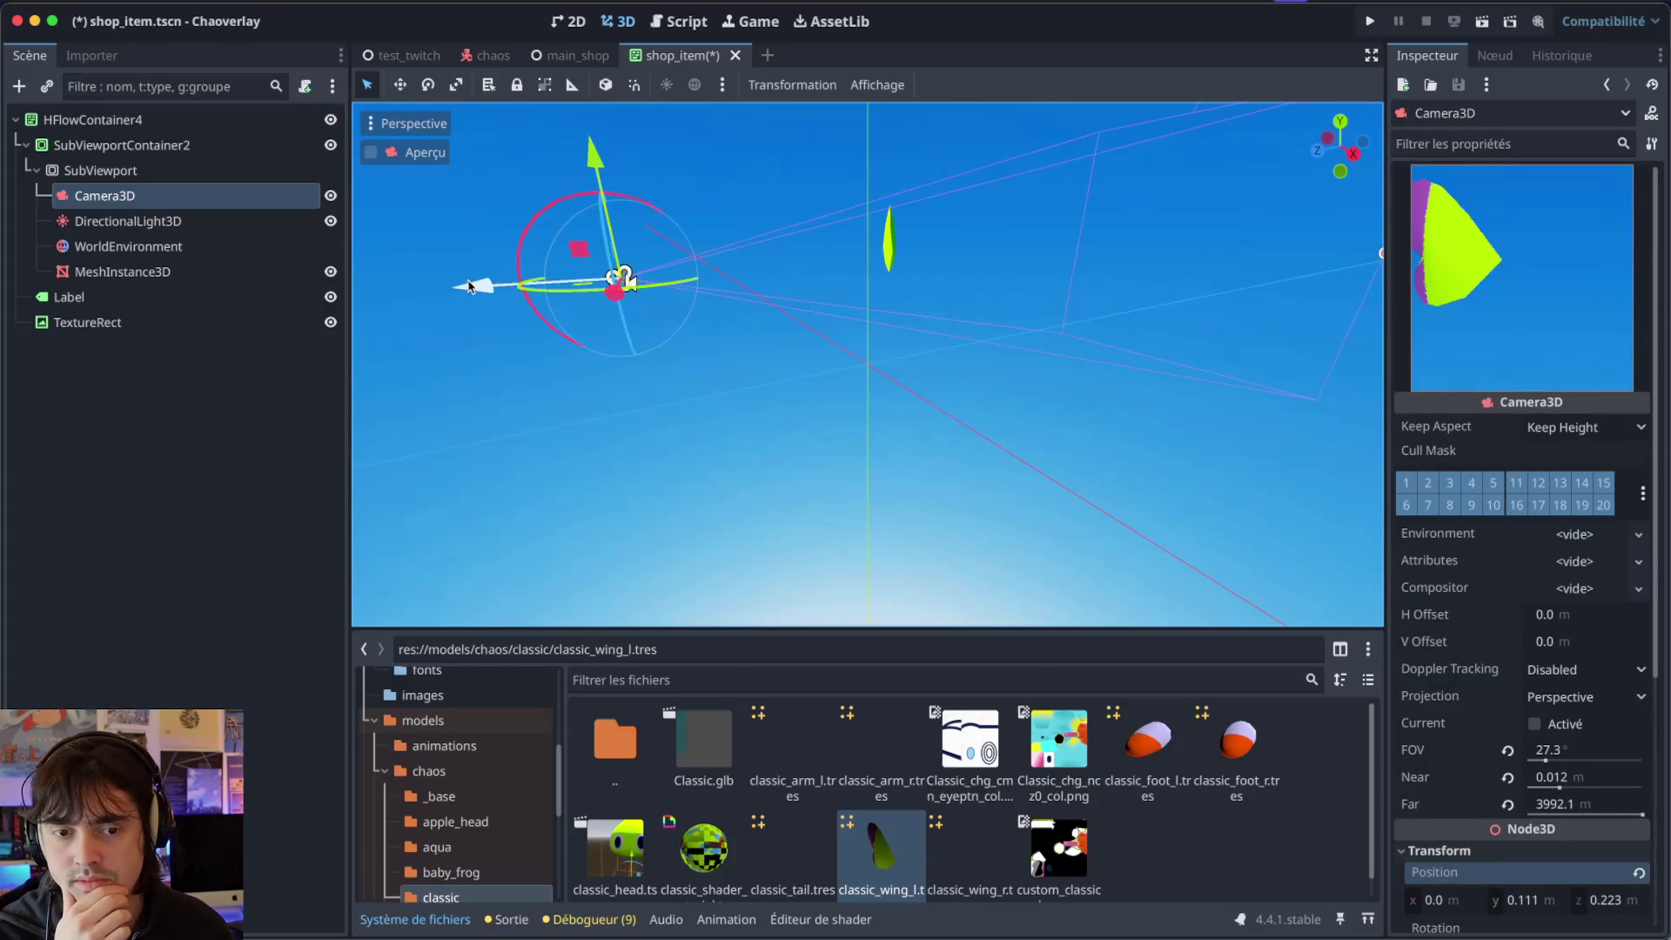
drag(470, 287, 444, 289)
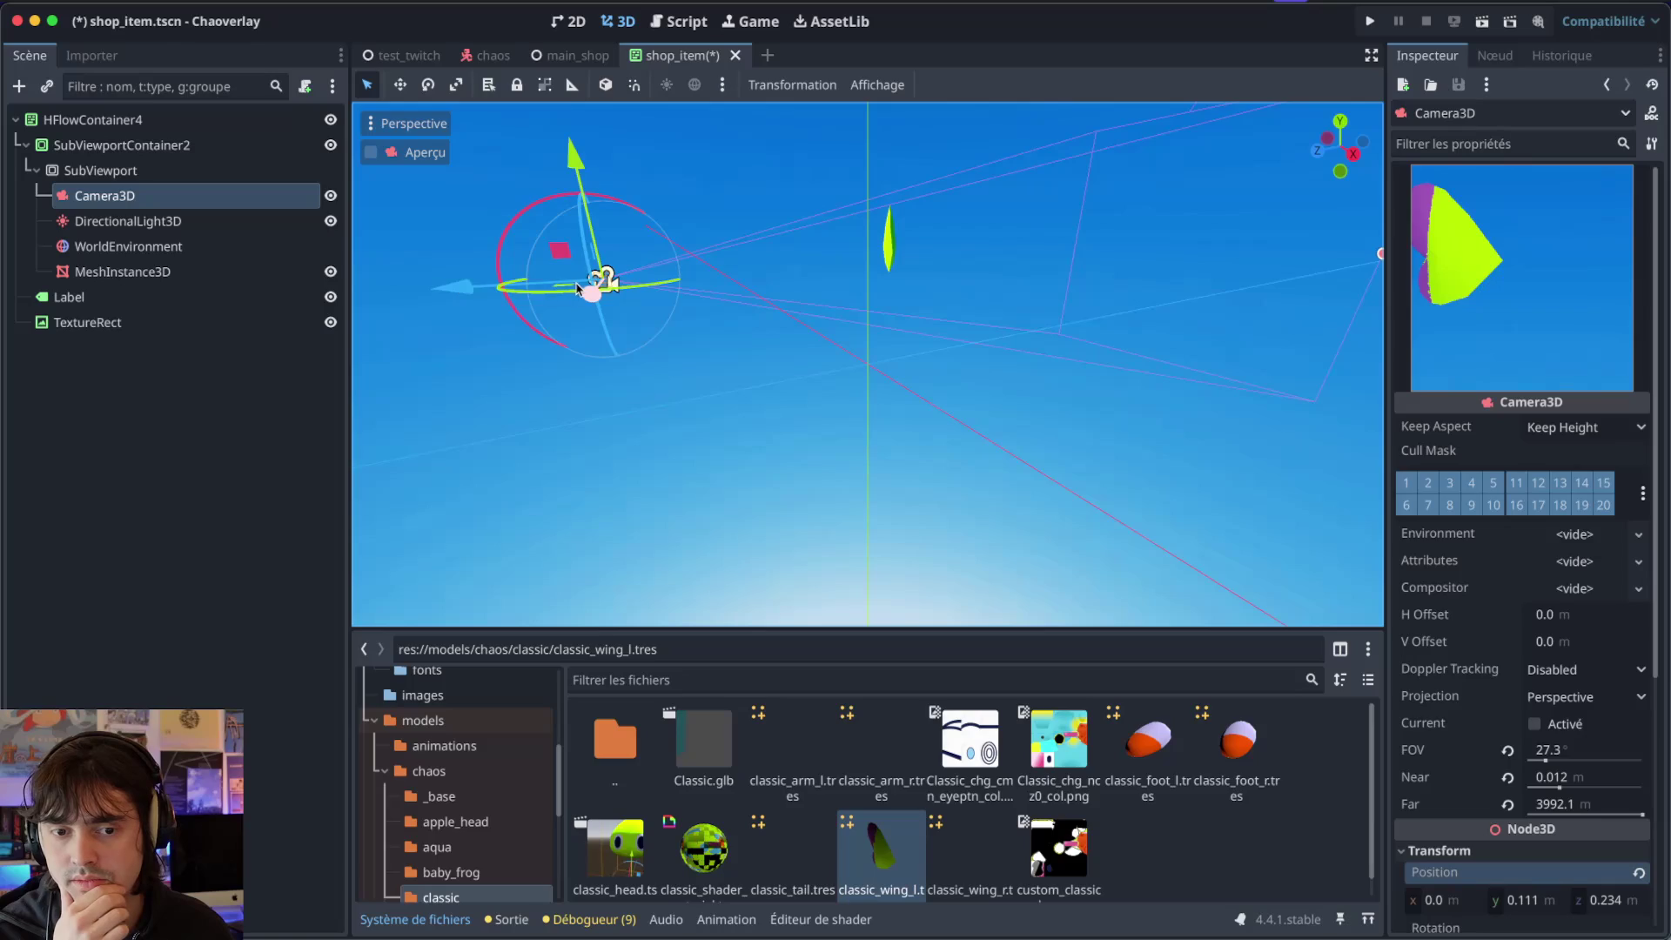
key(f)
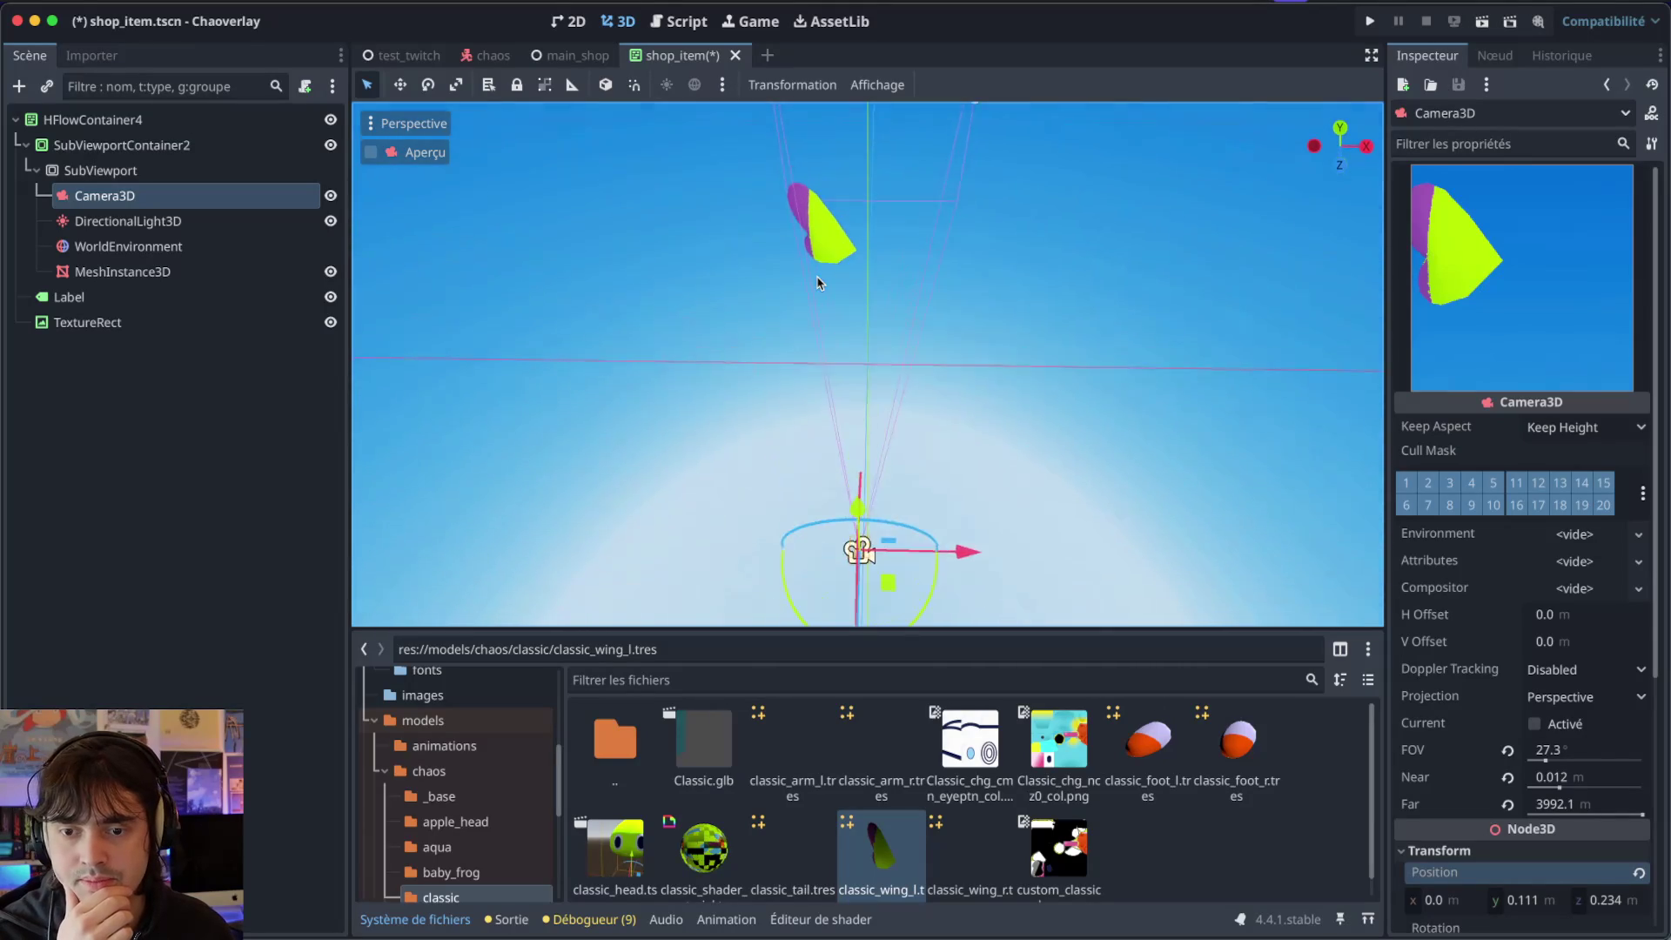
scroll(818, 283, up, 2)
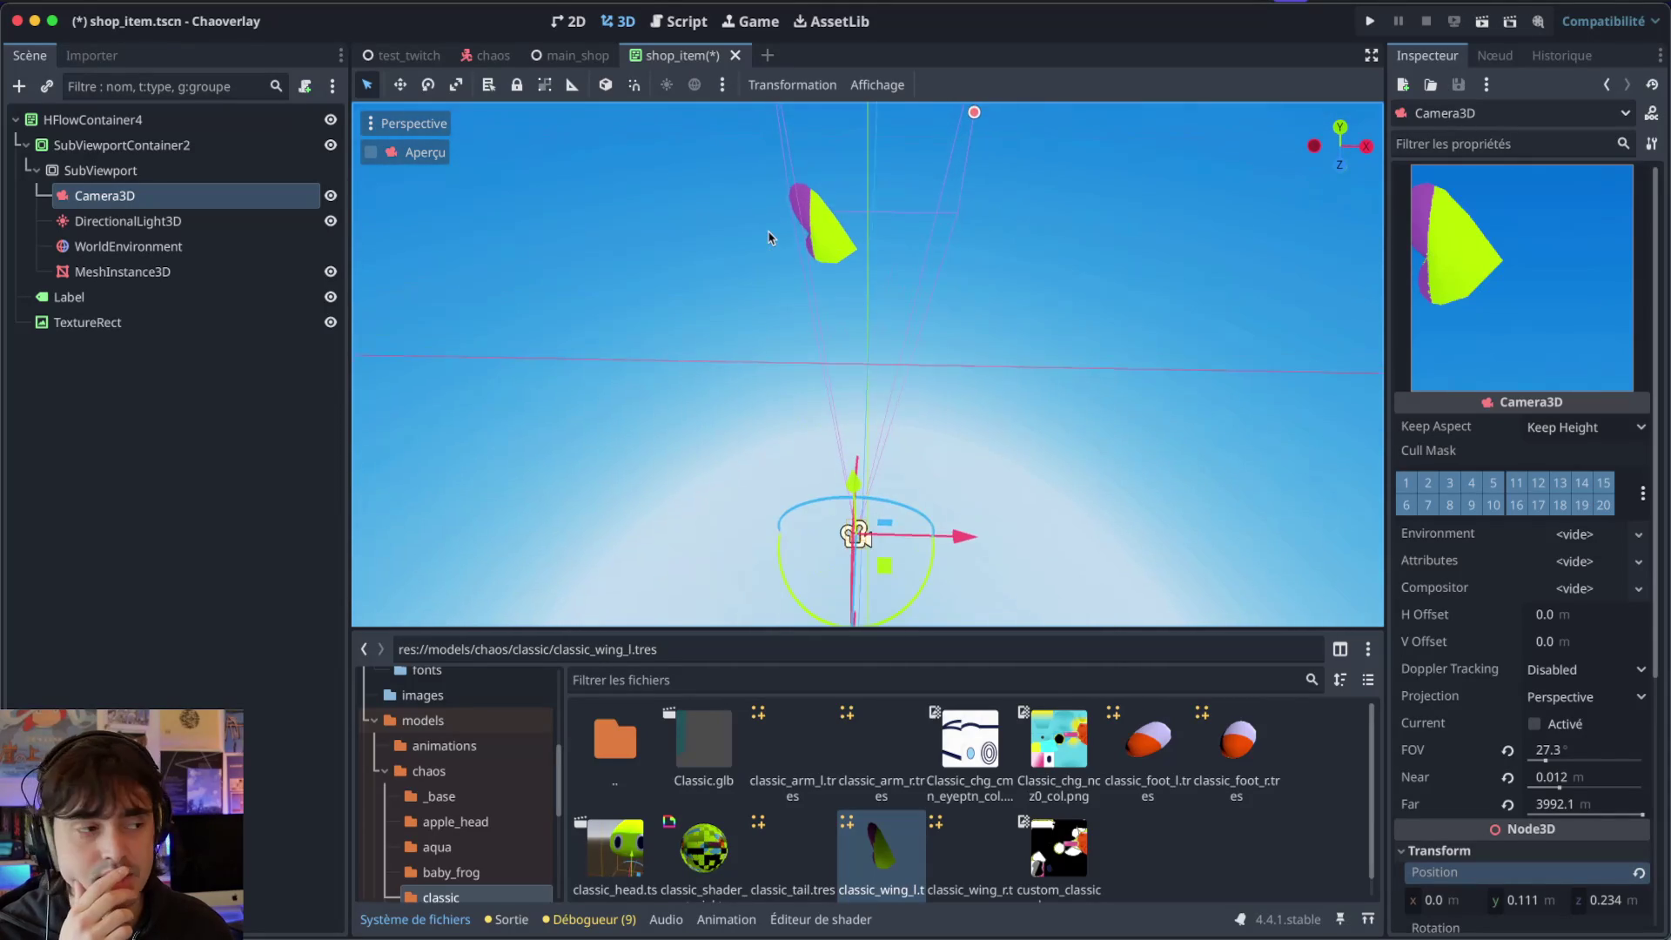
scroll(769, 237, up, 1)
scroll(769, 238, down, 1)
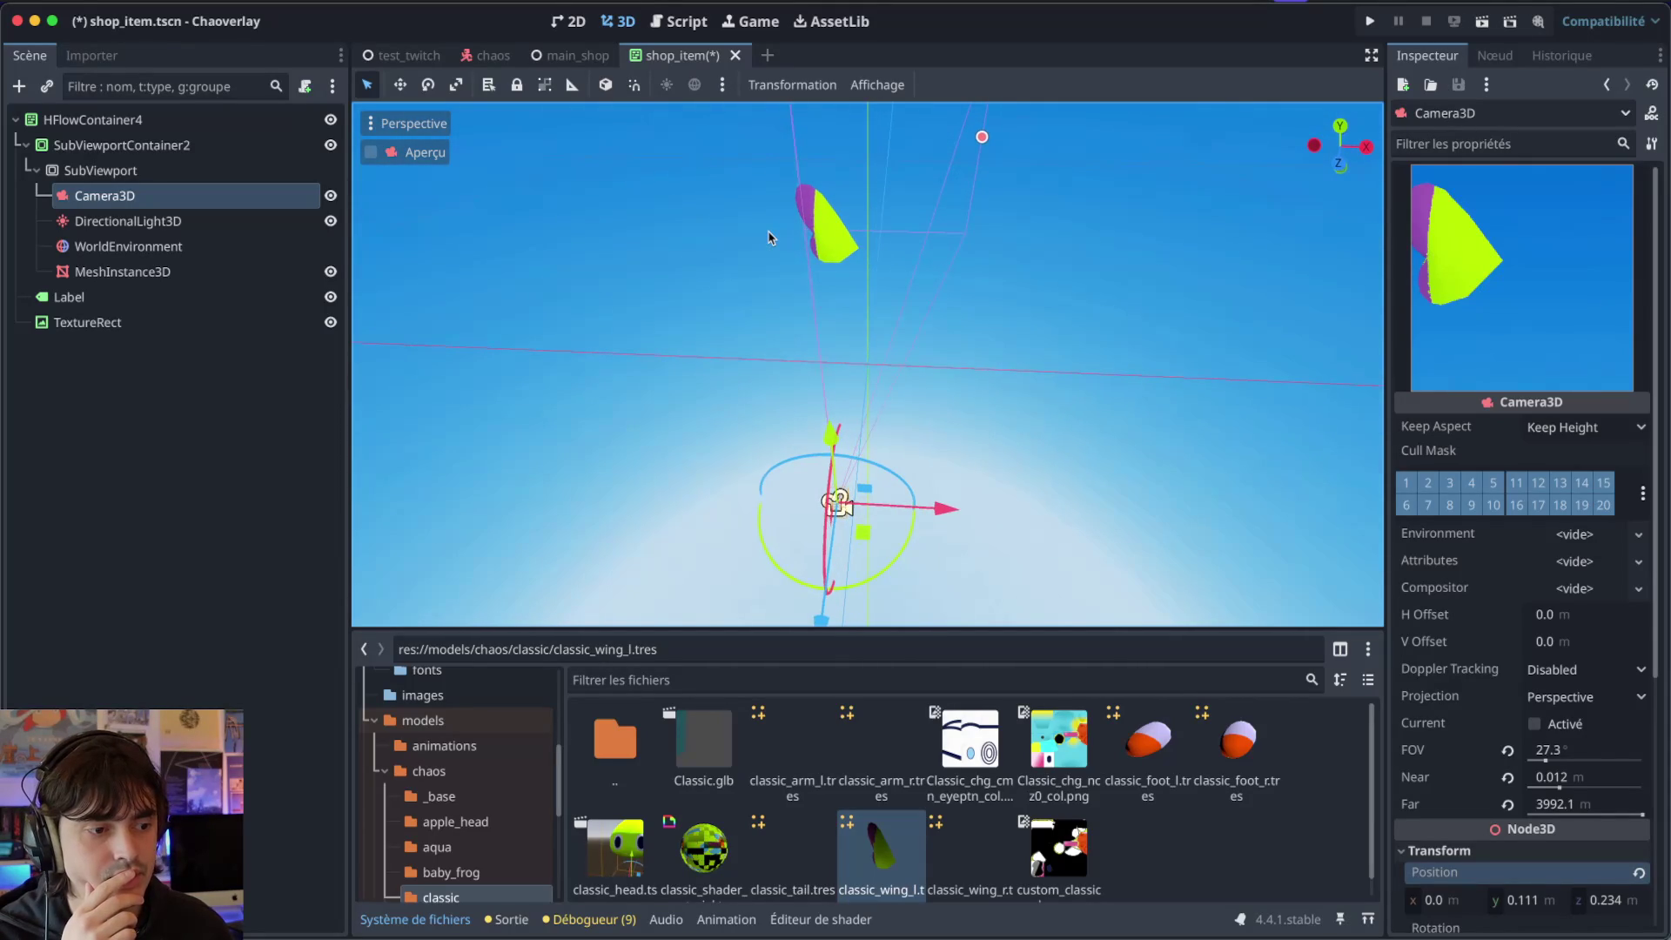
scroll(826, 258, right, 3)
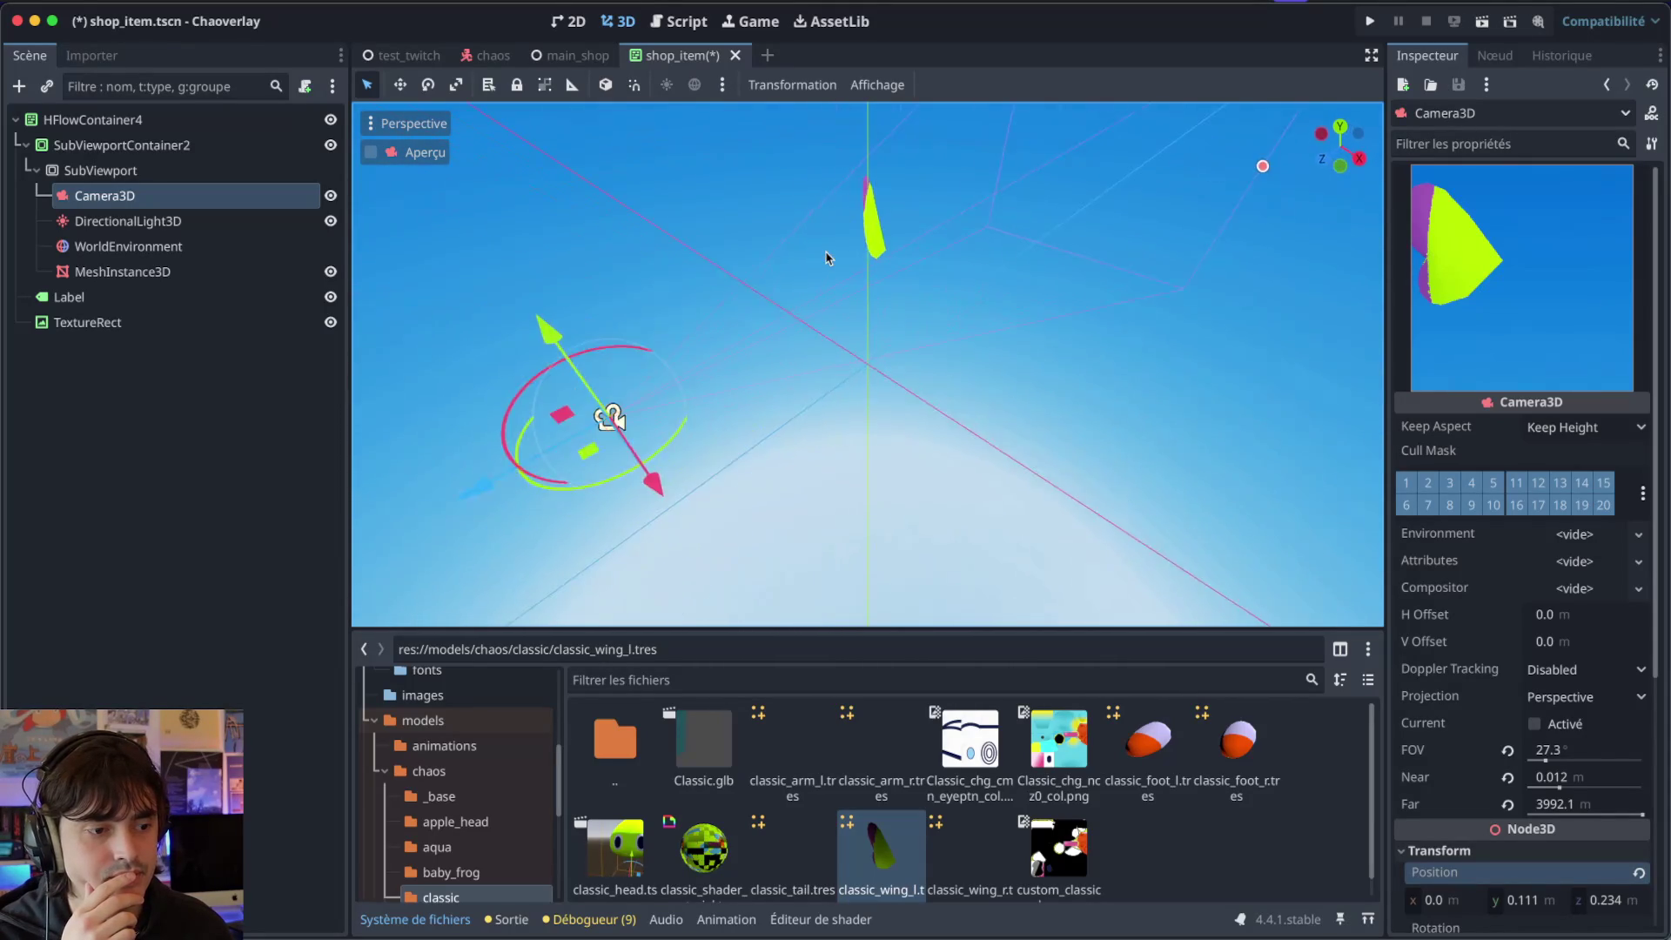
scroll(827, 258, left, 3)
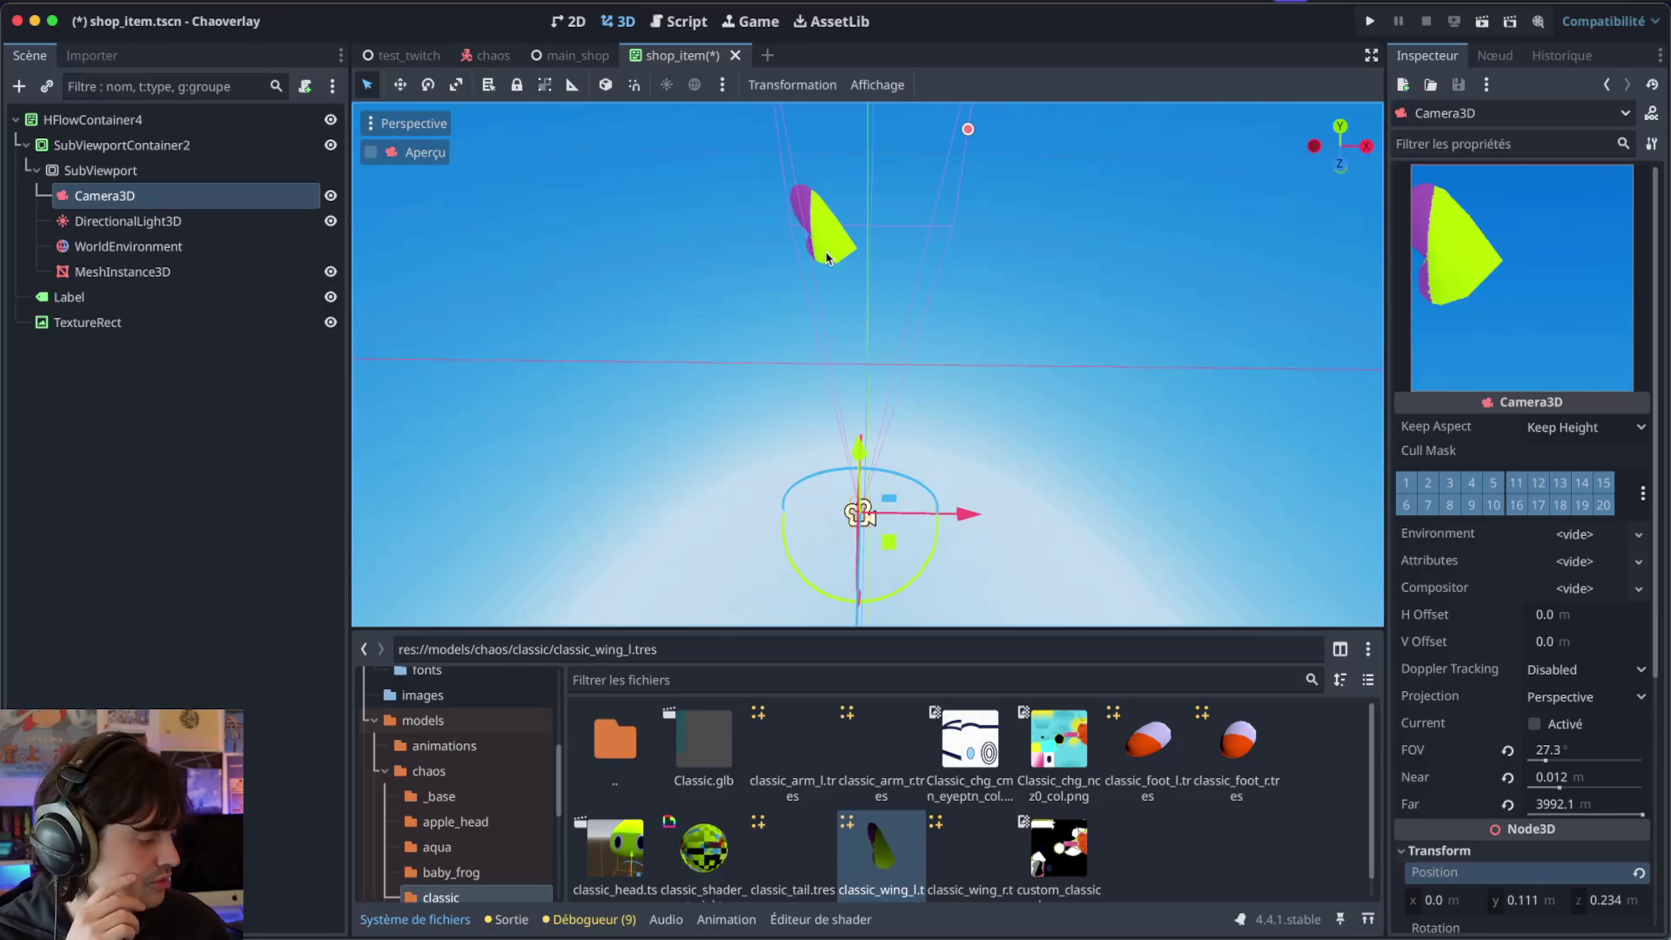
scroll(997, 209, right, 2)
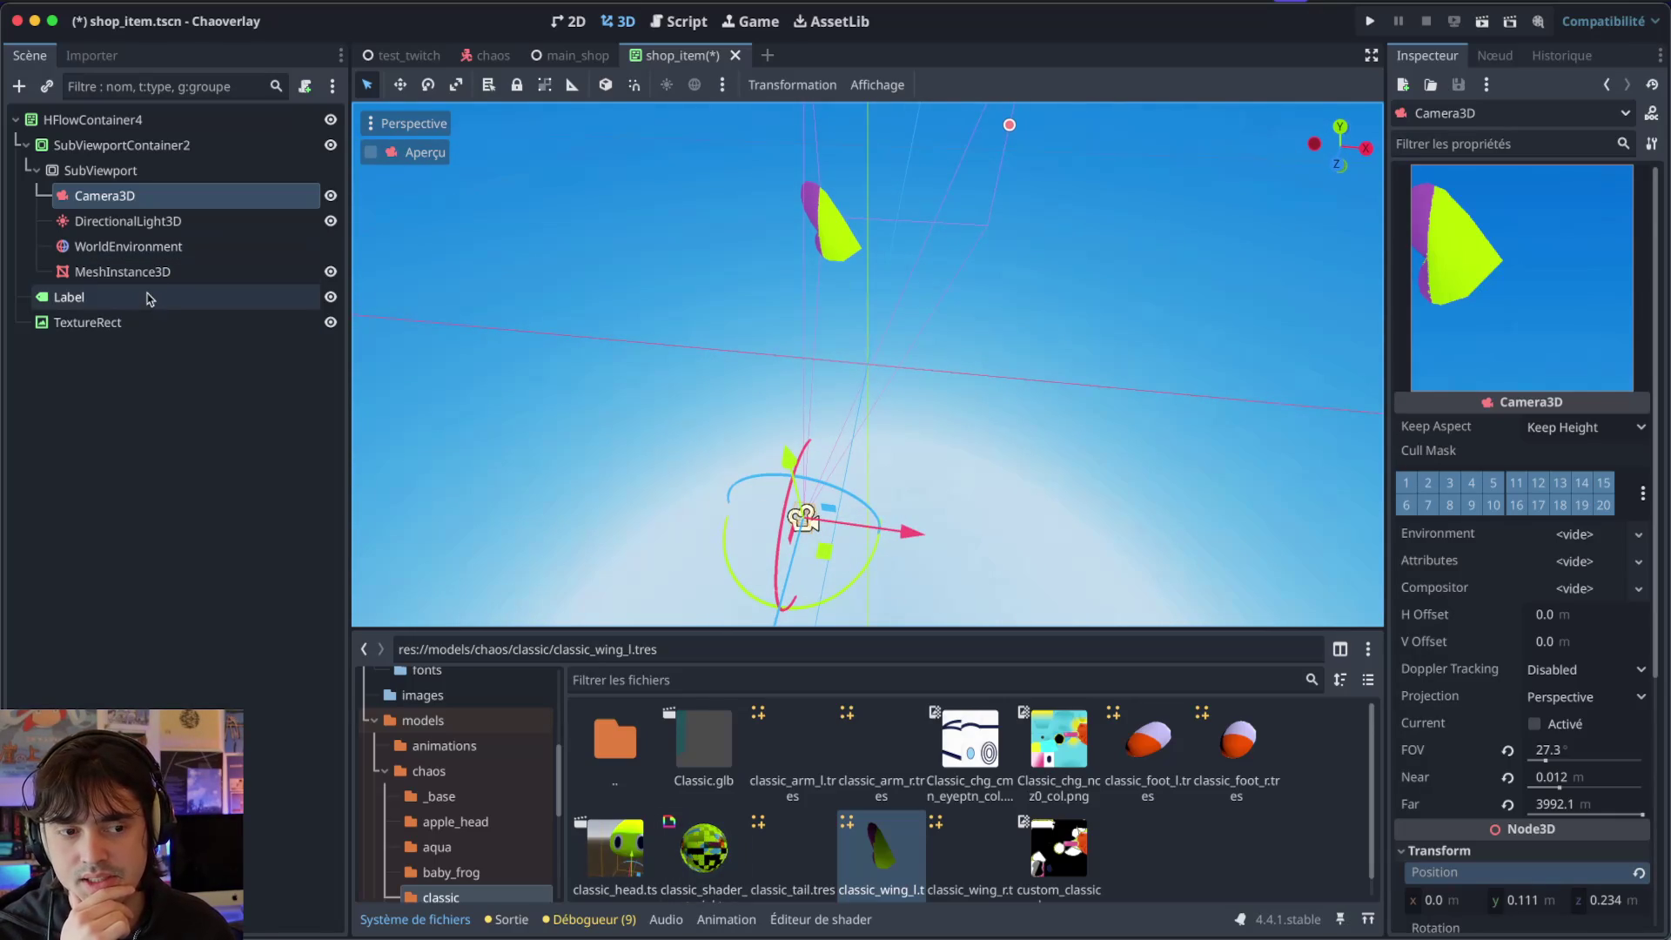
click(122, 272)
Swap the Mesh slot through classic_tail.tres, classic_wing_l.tres and classic_wing_r.tres, orbiting to inspect.
scroll(832, 826, down, 1)
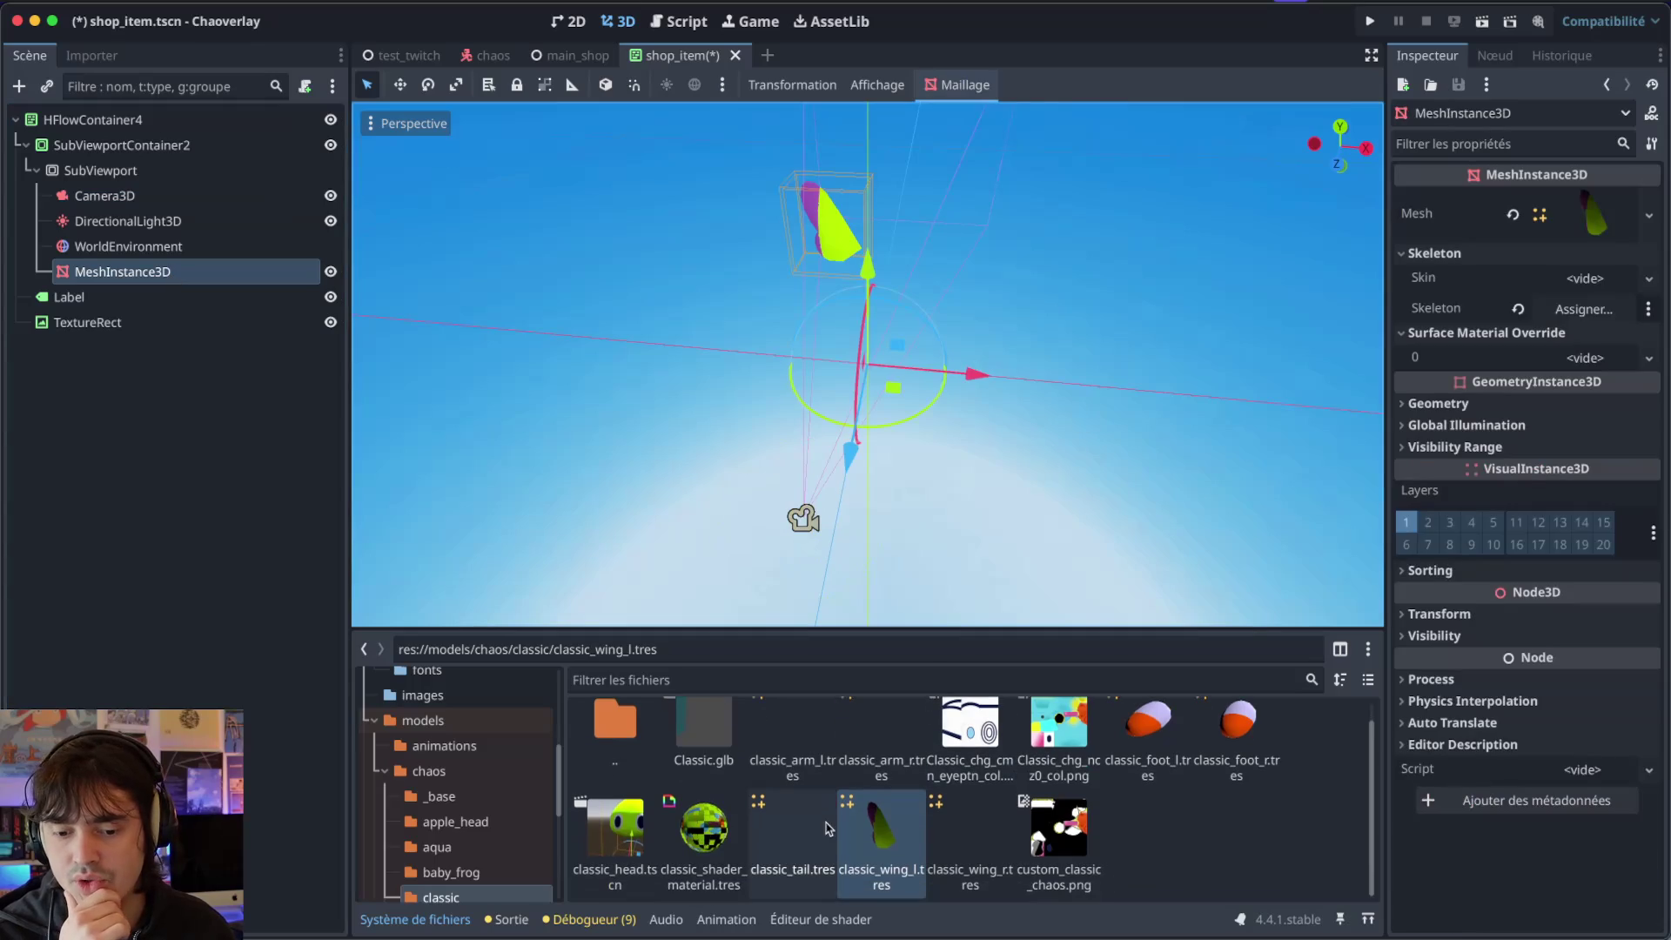
click(798, 849)
drag(798, 850, 1516, 287)
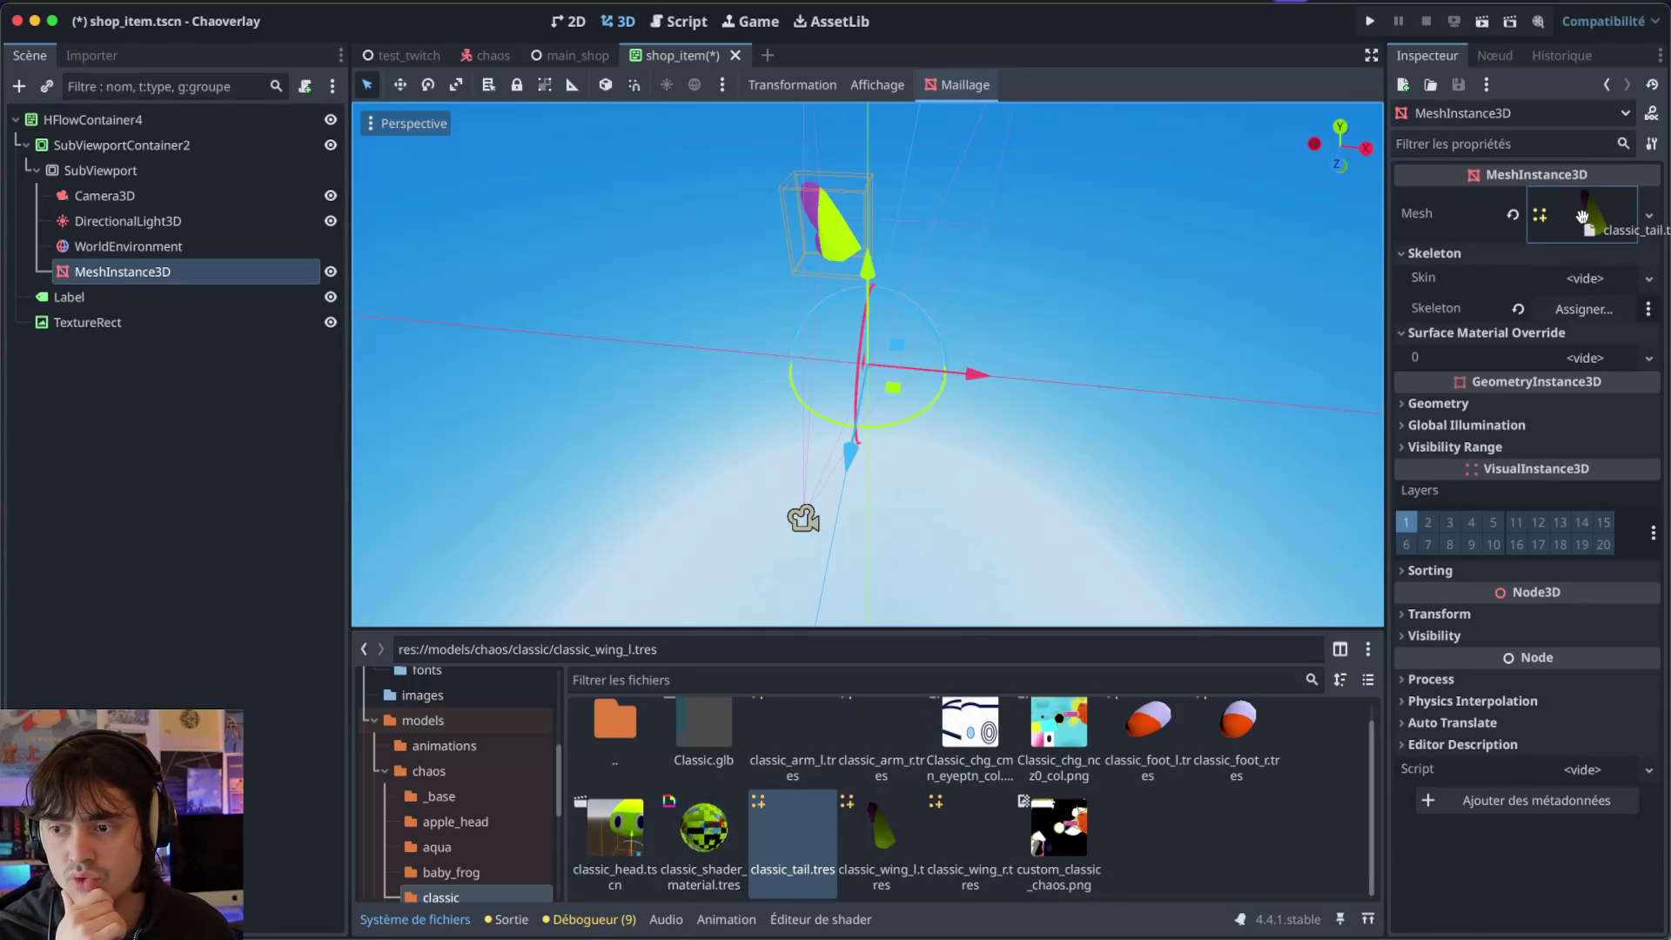
drag(1584, 223, 1585, 224)
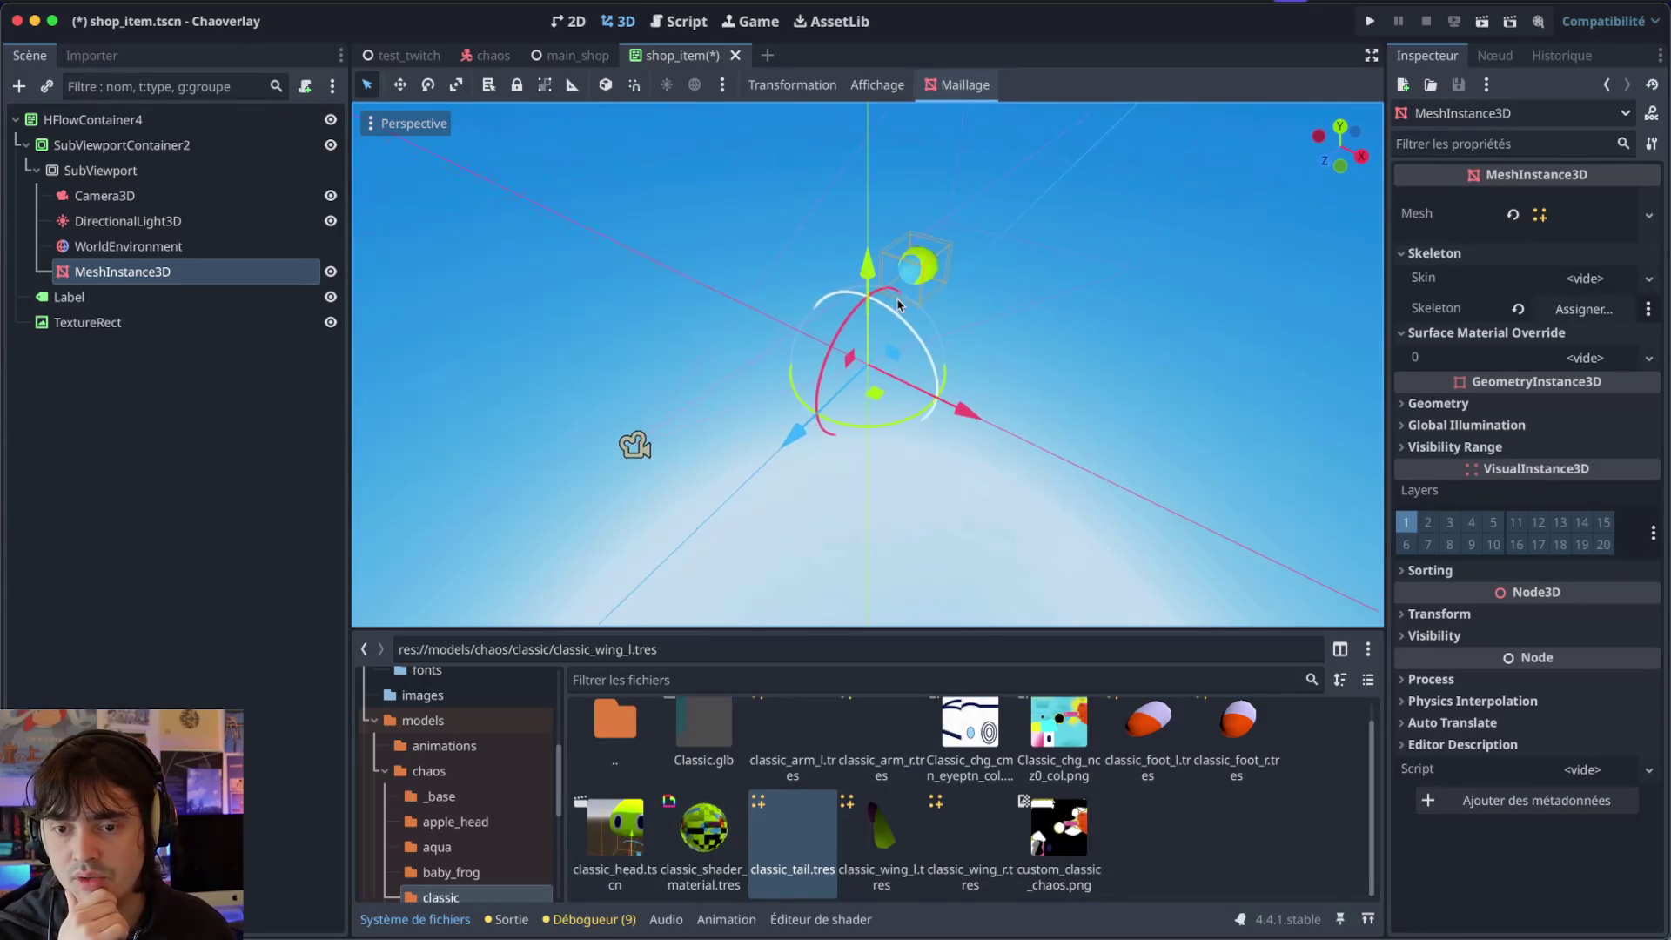
click(881, 831)
mouse_move(857, 814)
mouse_down()
mouse_move(1497, 356)
mouse_move(1580, 222)
mouse_up()
mouse_move(971, 831)
mouse_down()
mouse_move(1171, 677)
mouse_move(1584, 222)
mouse_up()
drag(1147, 735, 1580, 222)
key(KP_4)
key(KP_4)
key(KP_4)
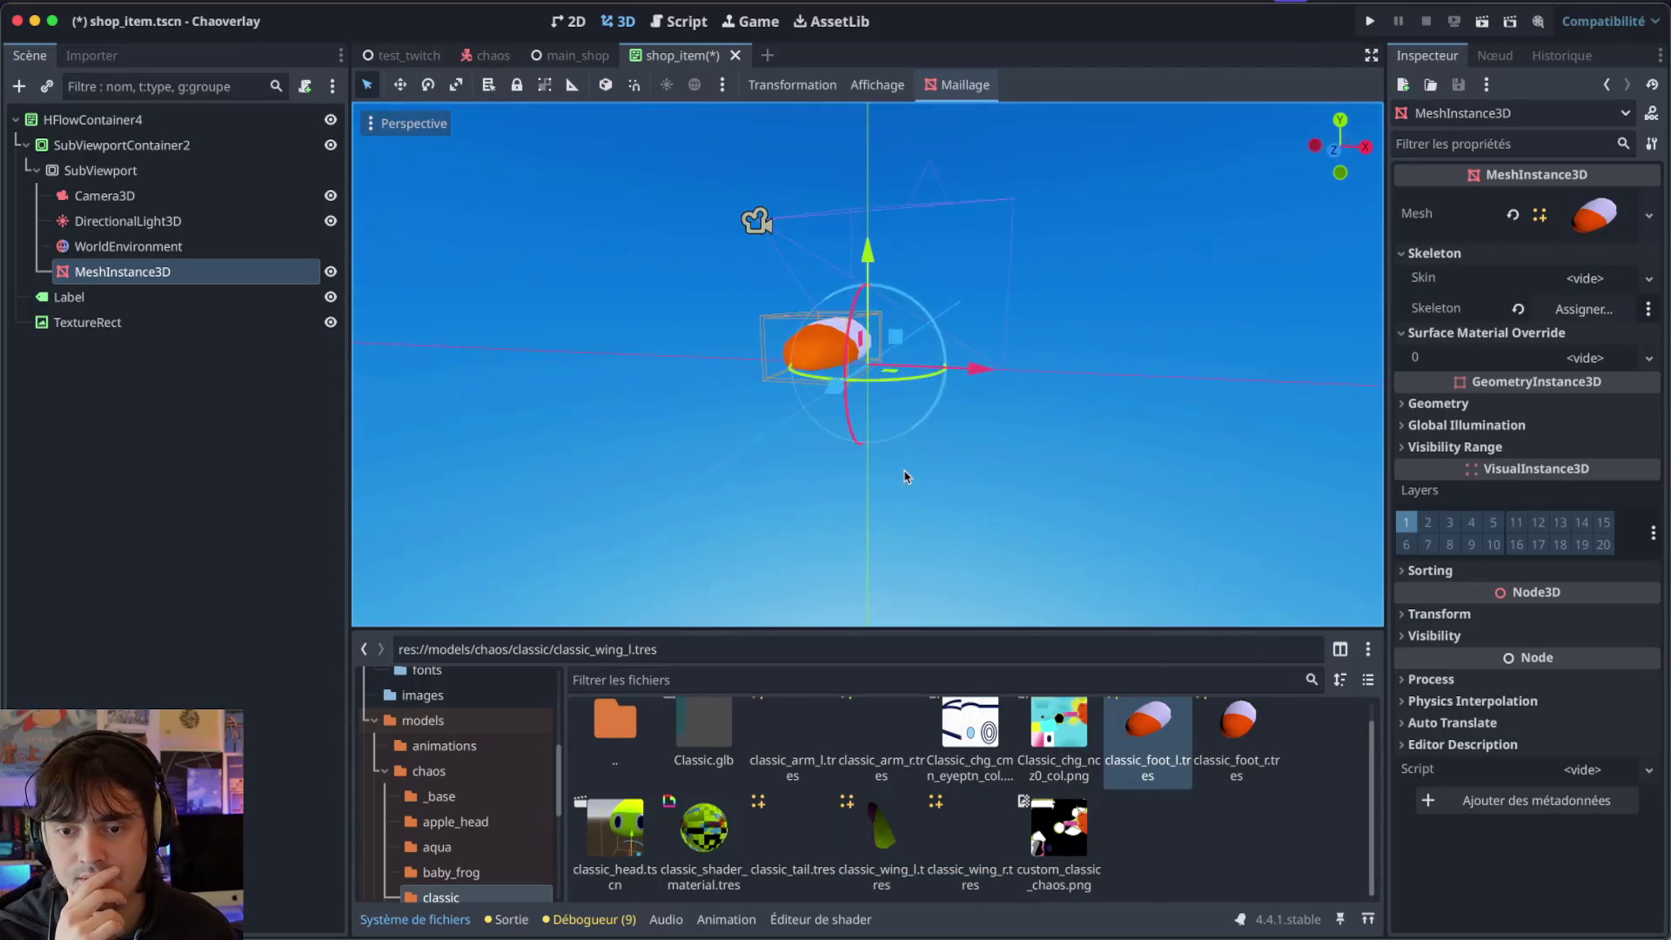
key(KP_4)
key(KP_4)
key(KP_4)
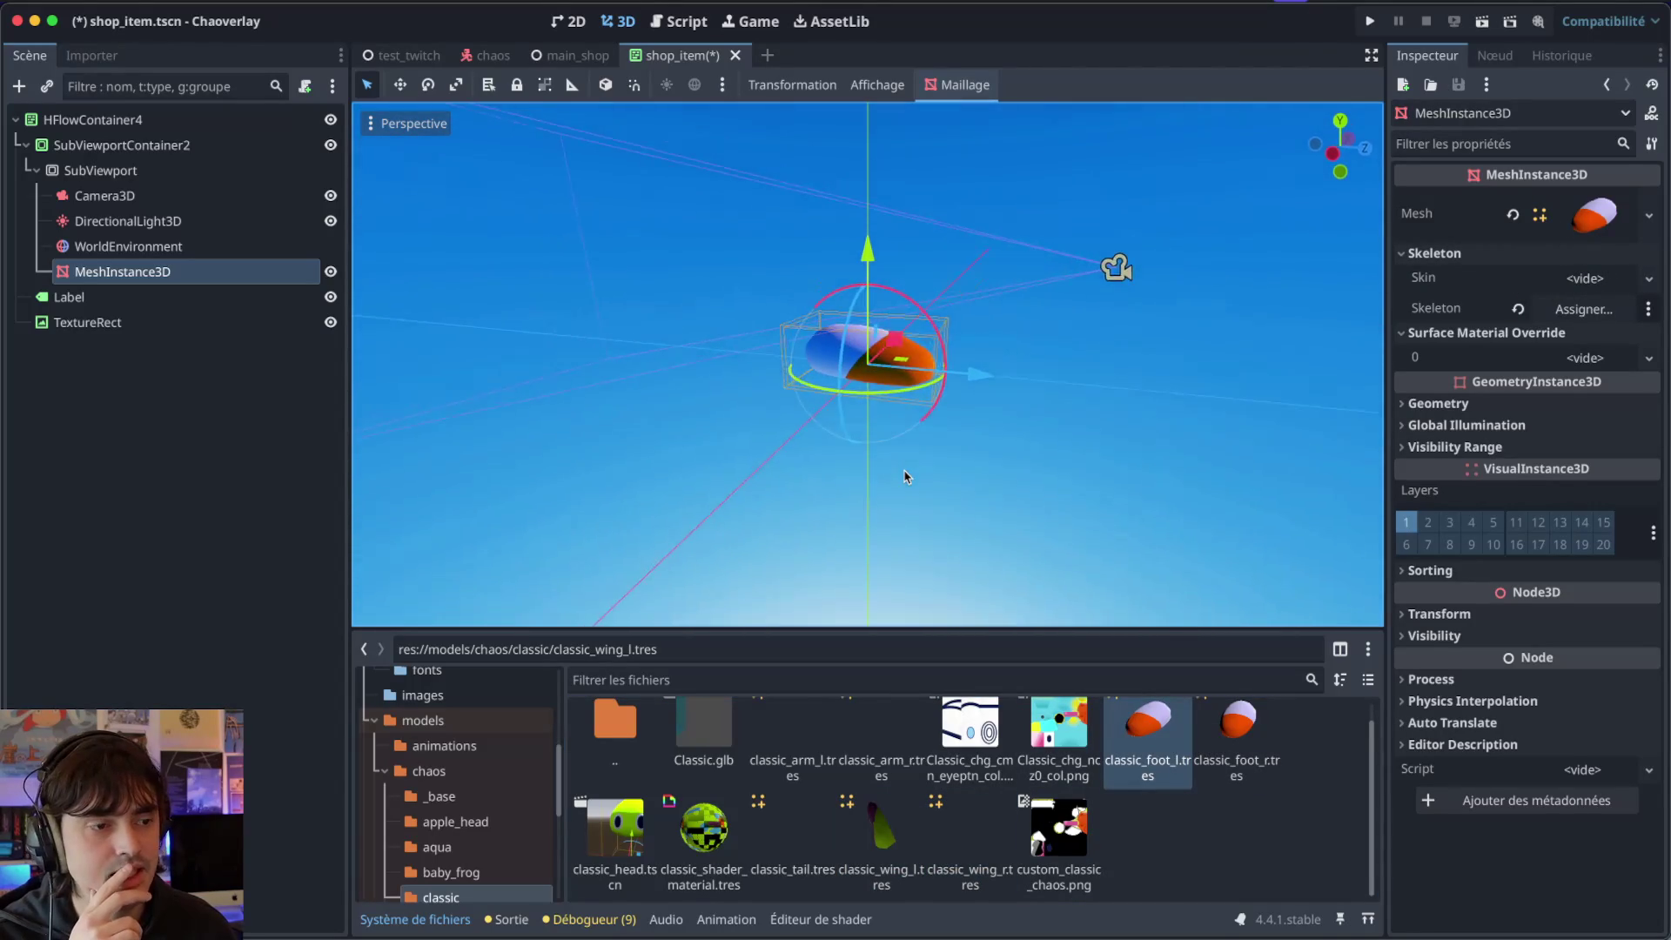
Expand the foot mesh resource to reveal Surface 0 chg_ncz0_body and its material.
click(1445, 406)
click(1445, 406)
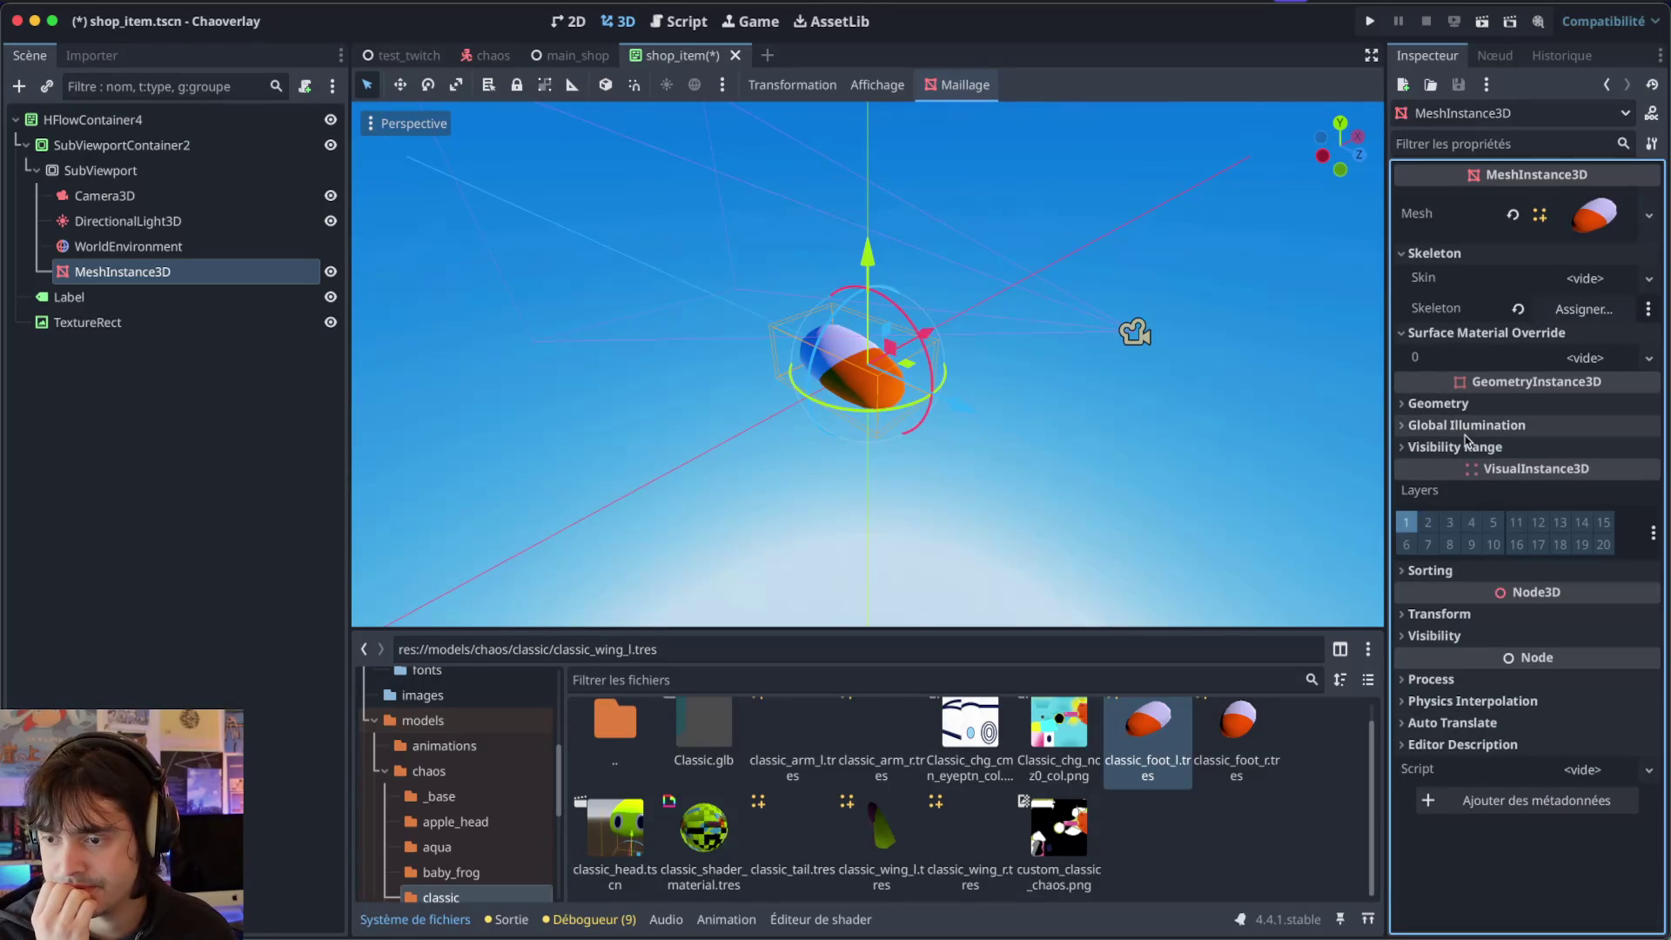
click(1648, 213)
click(1584, 214)
click(1584, 213)
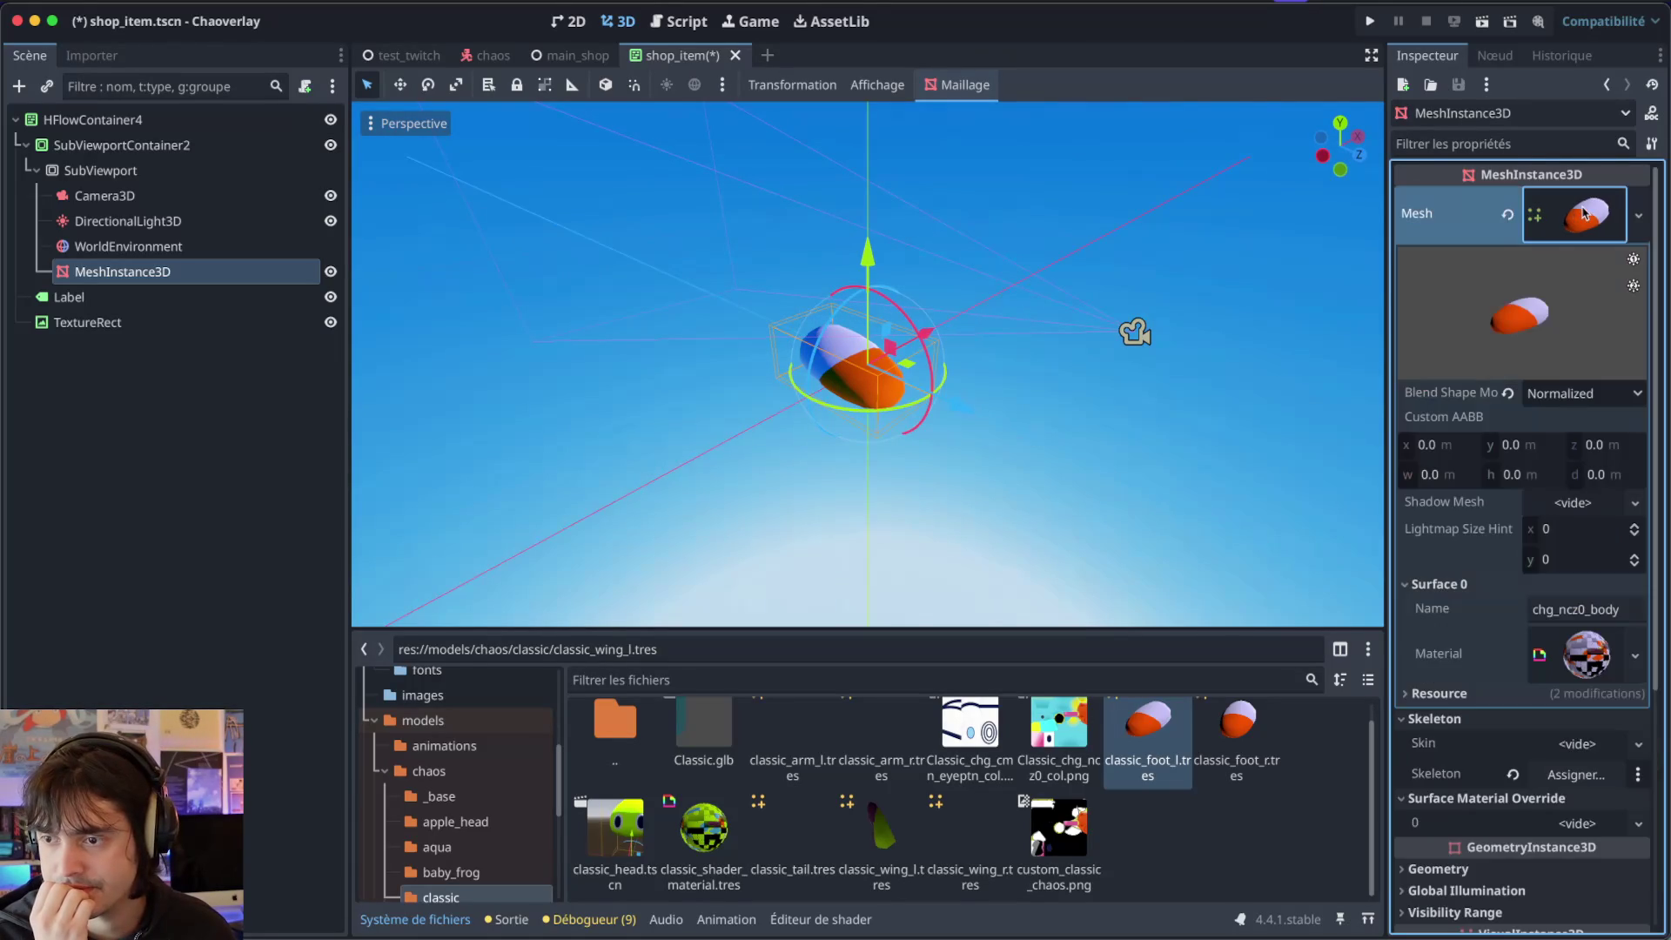
scroll(1449, 566, down, 2)
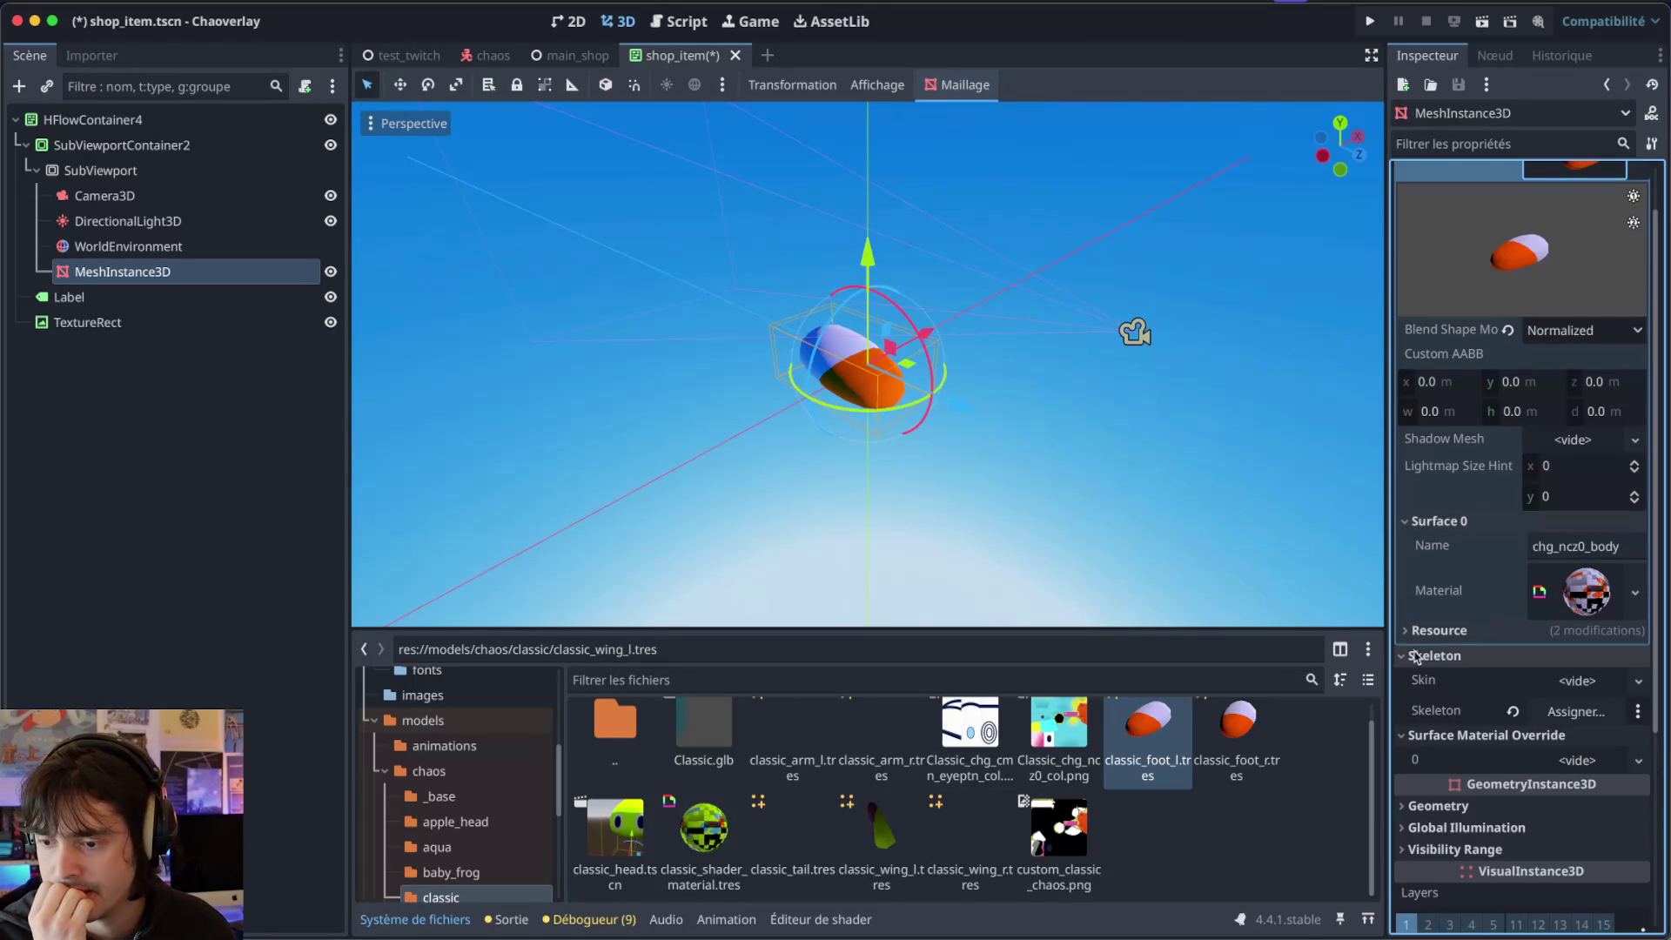
Revert the Skeleton path to default and collapse the Skeleton and Surface Material Override sections.
click(1515, 714)
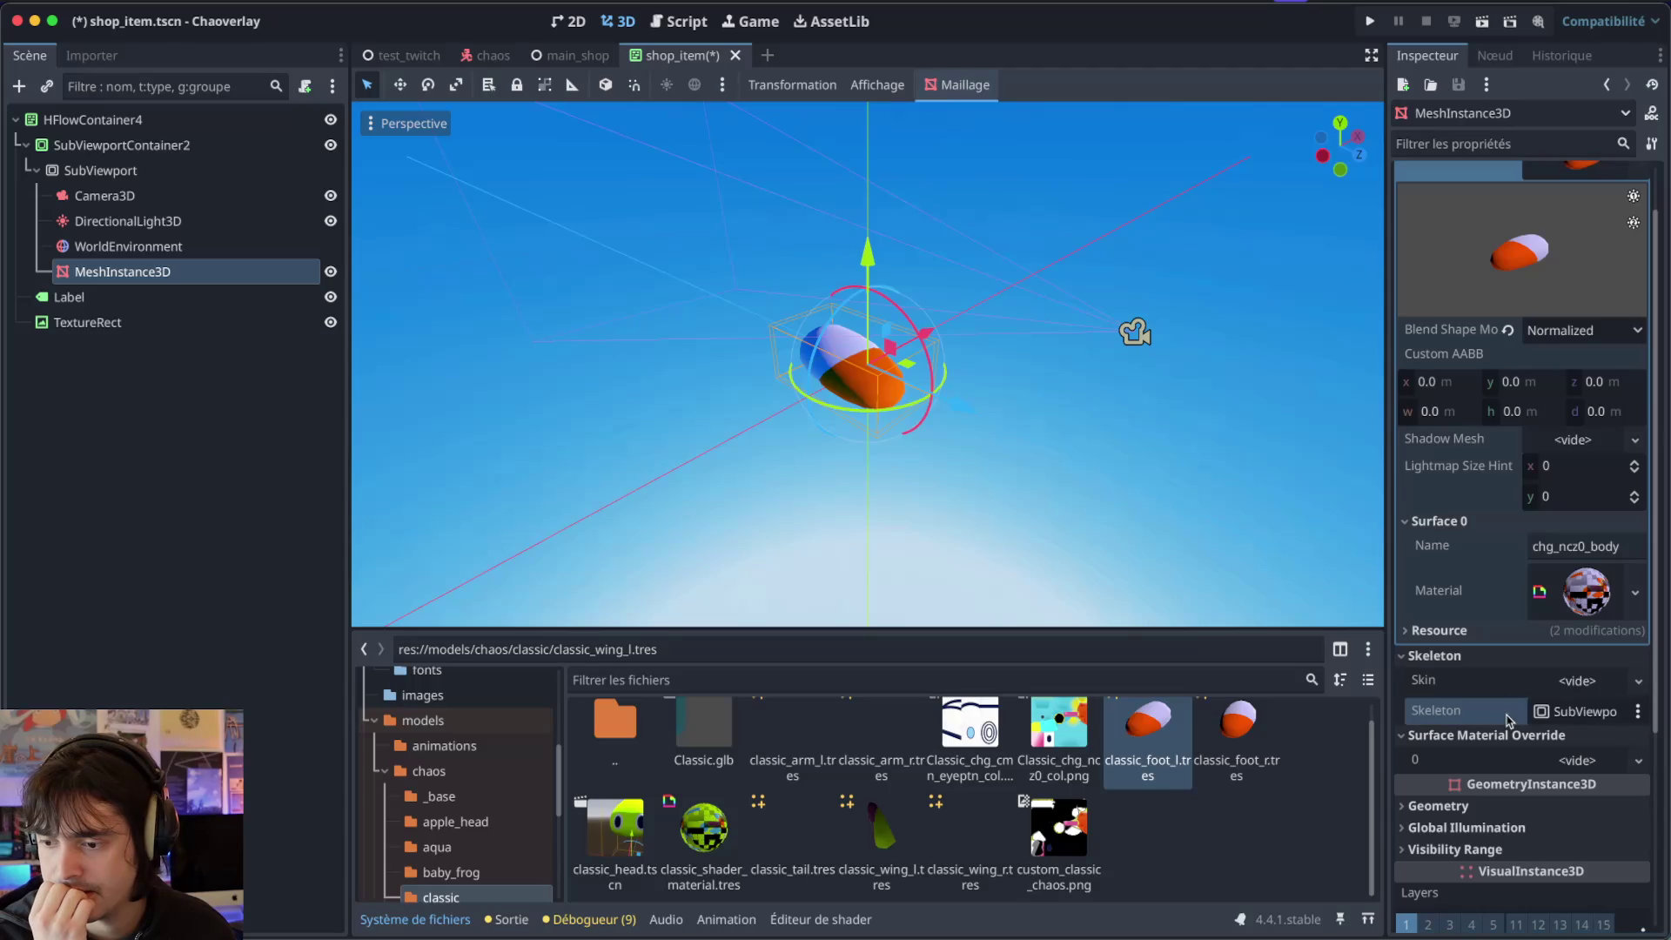
click(1638, 711)
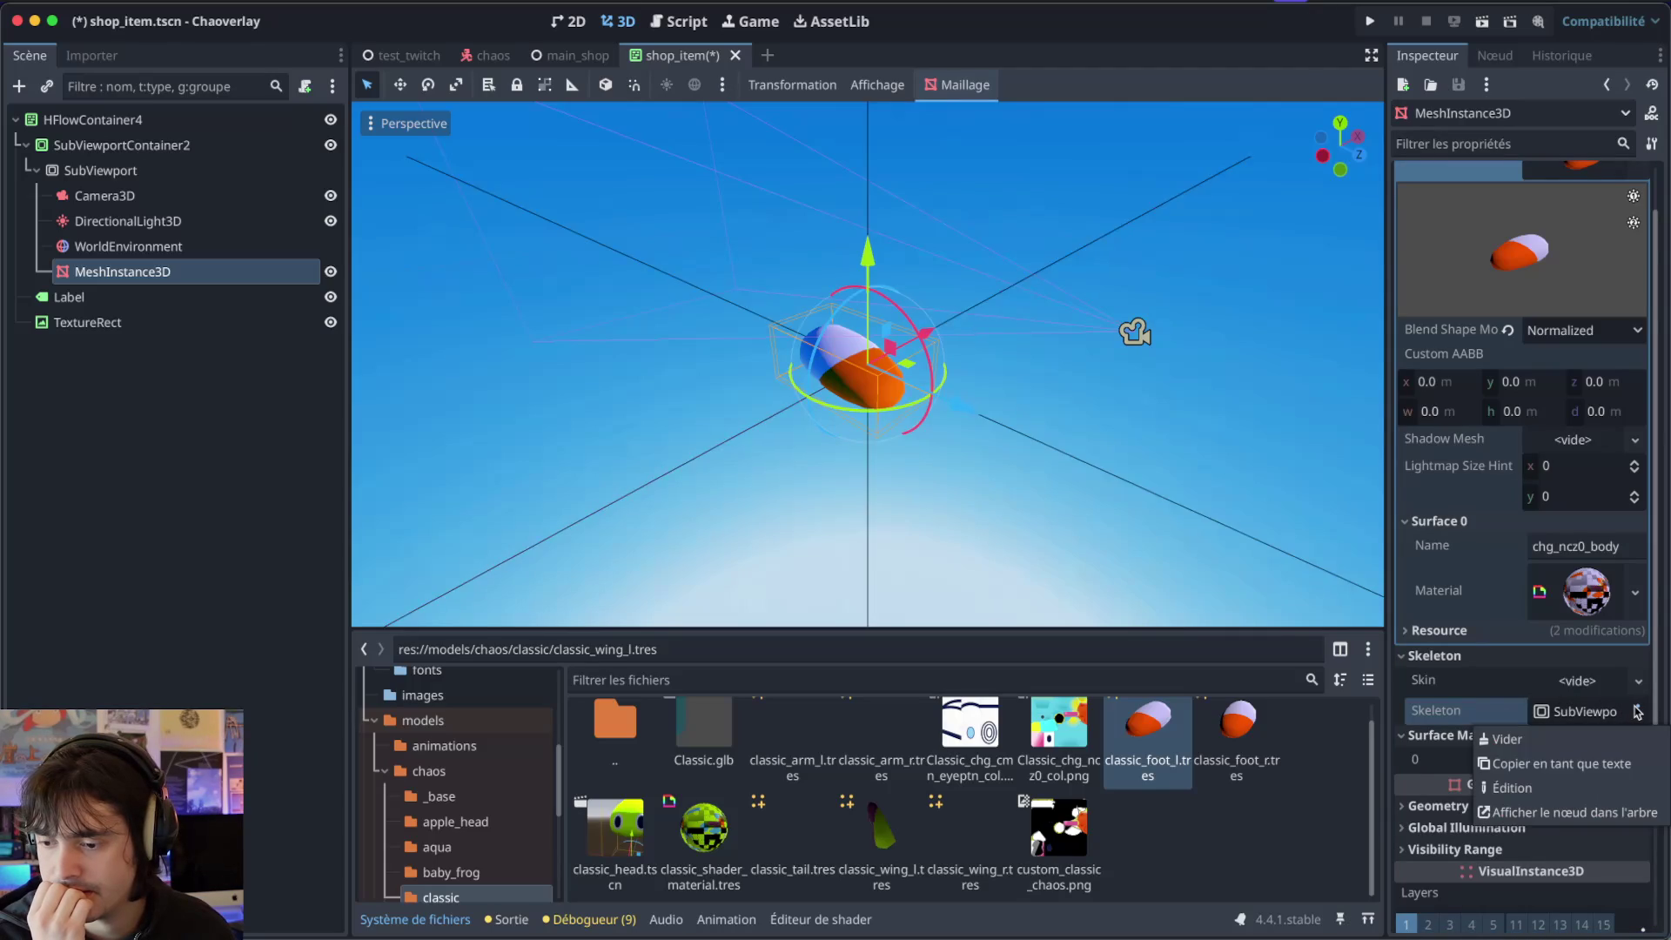
click(1638, 711)
click(1414, 656)
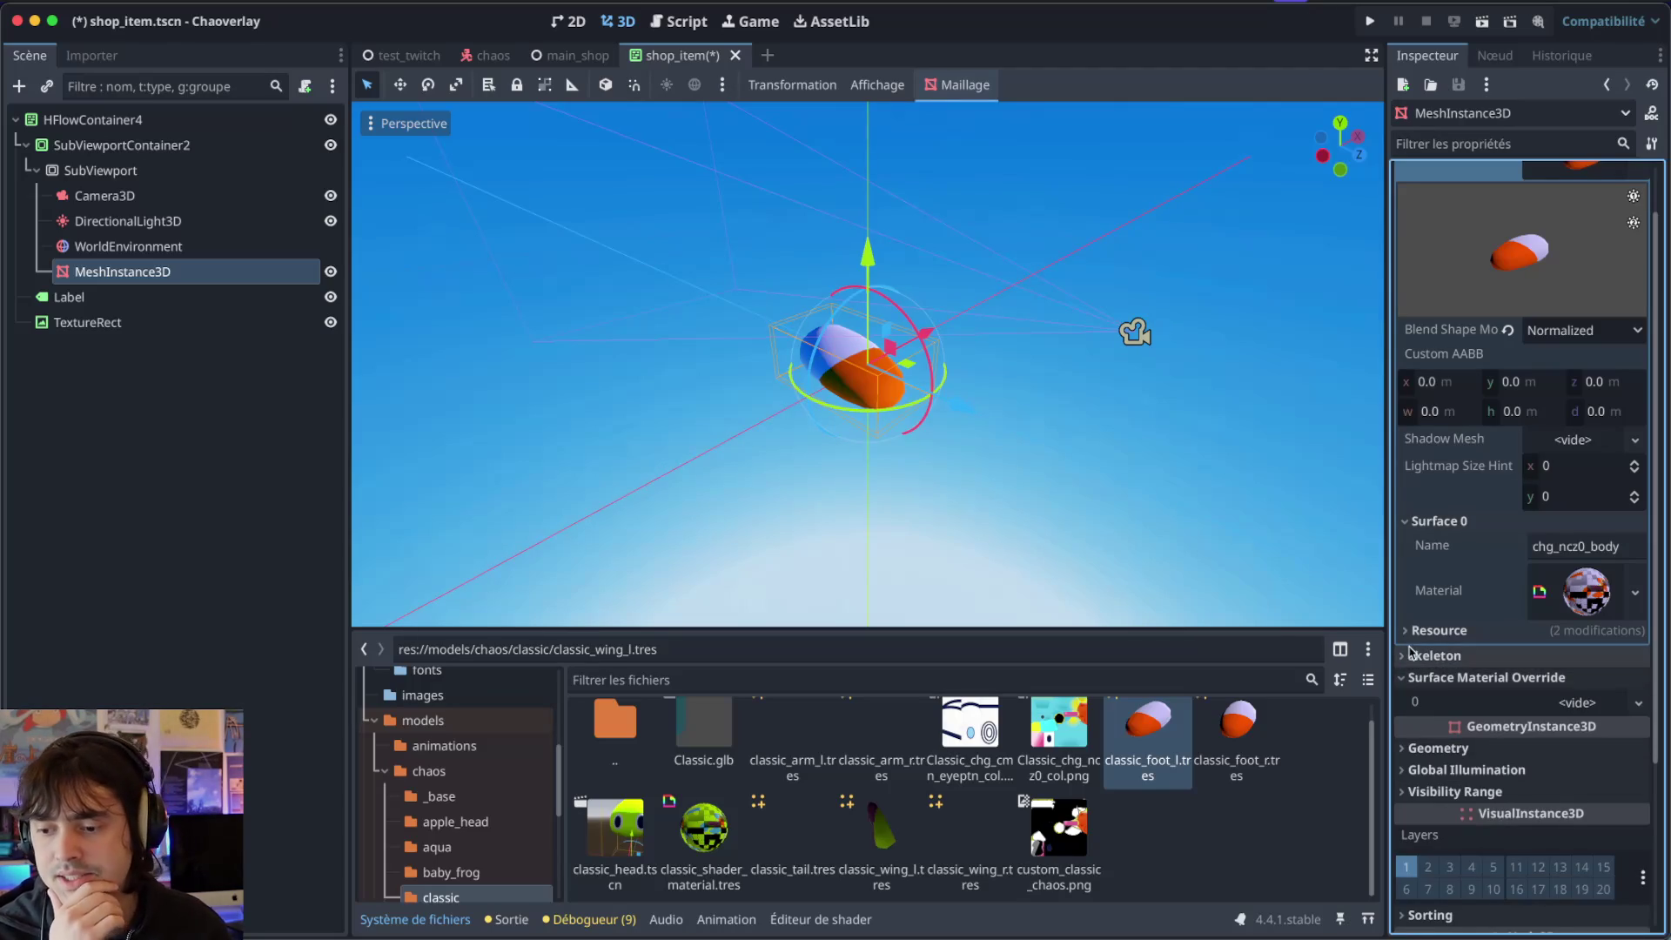
click(1414, 677)
scroll(1455, 358, up, 2)
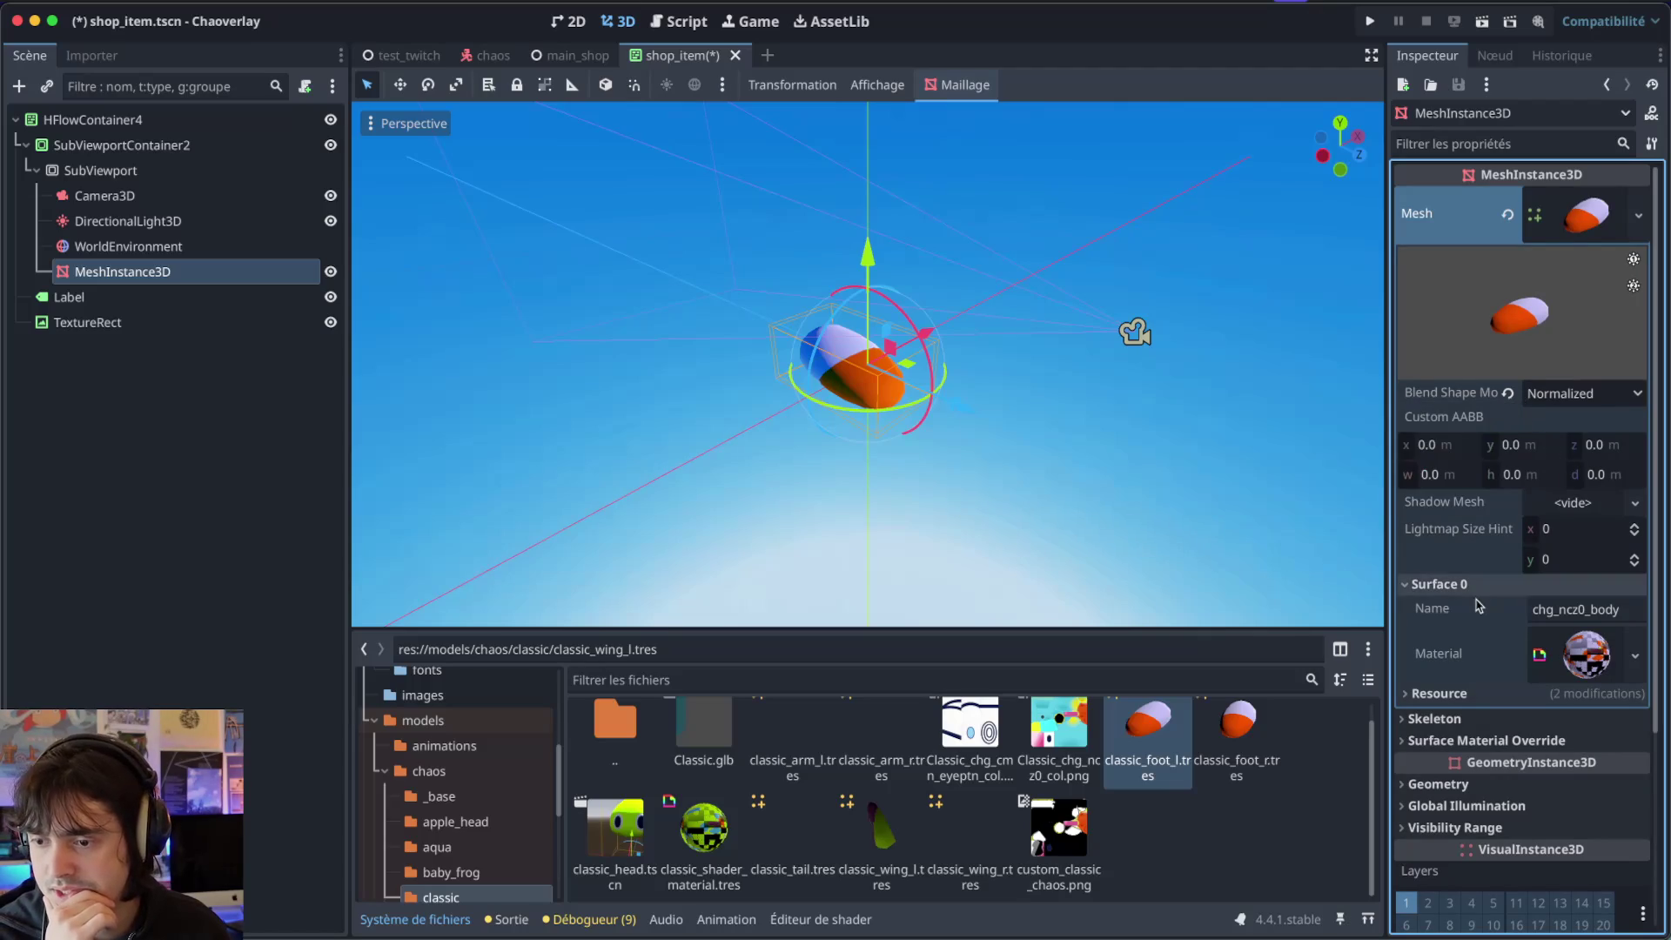
scroll(1515, 471, down, 3)
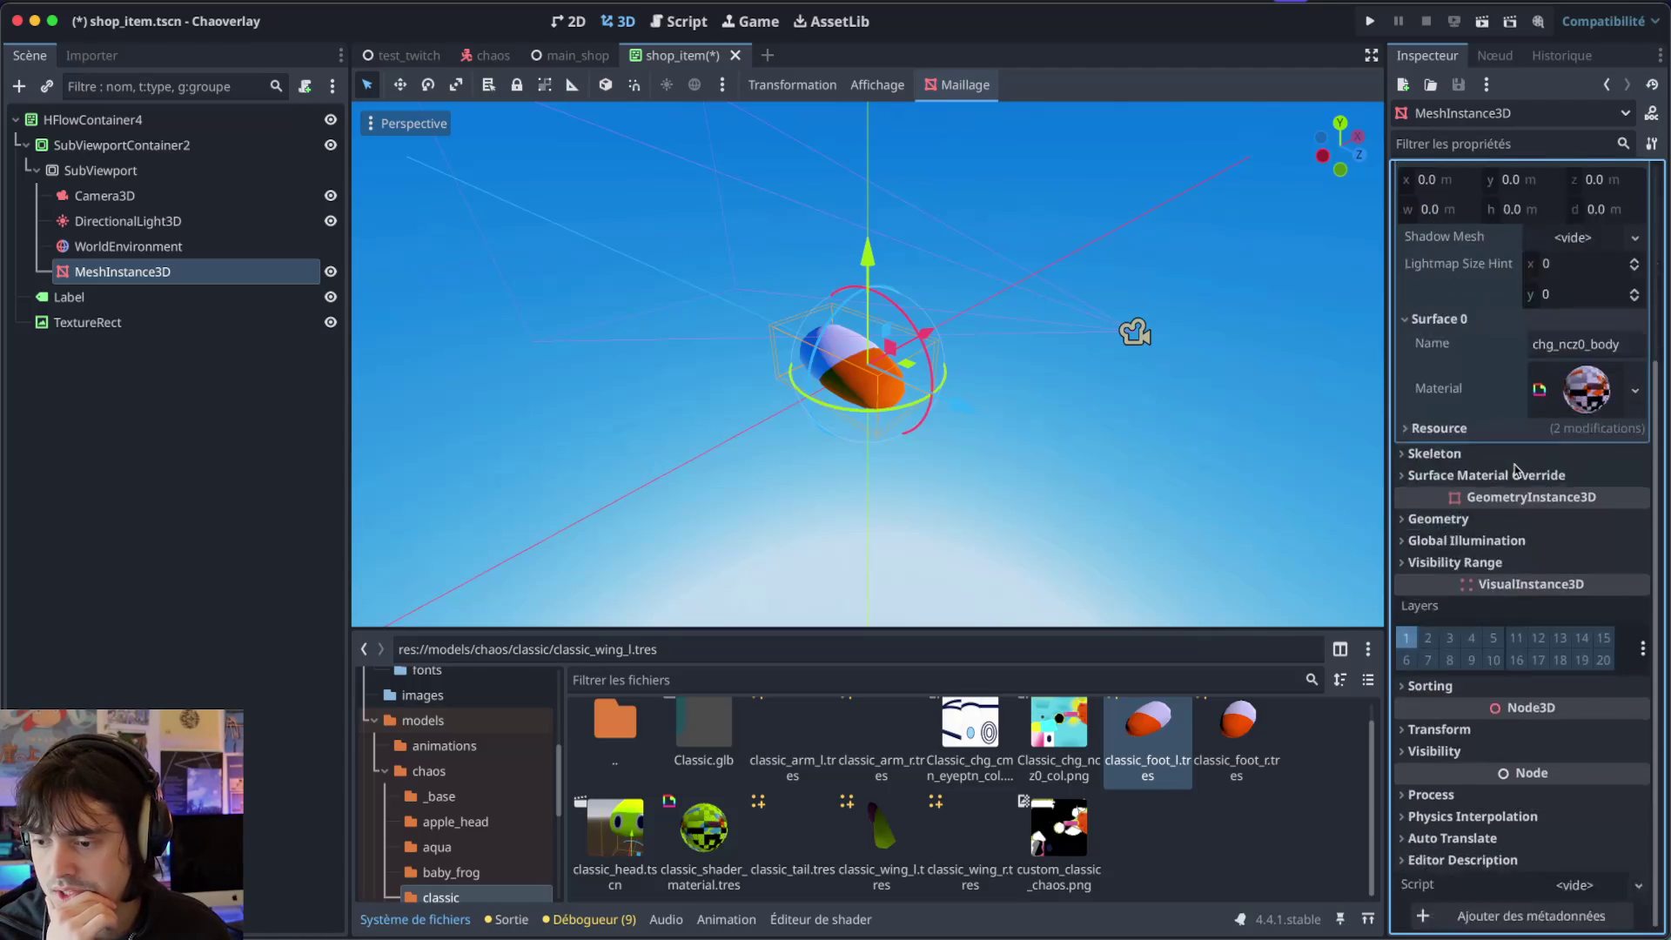
scroll(1516, 471, up, 3)
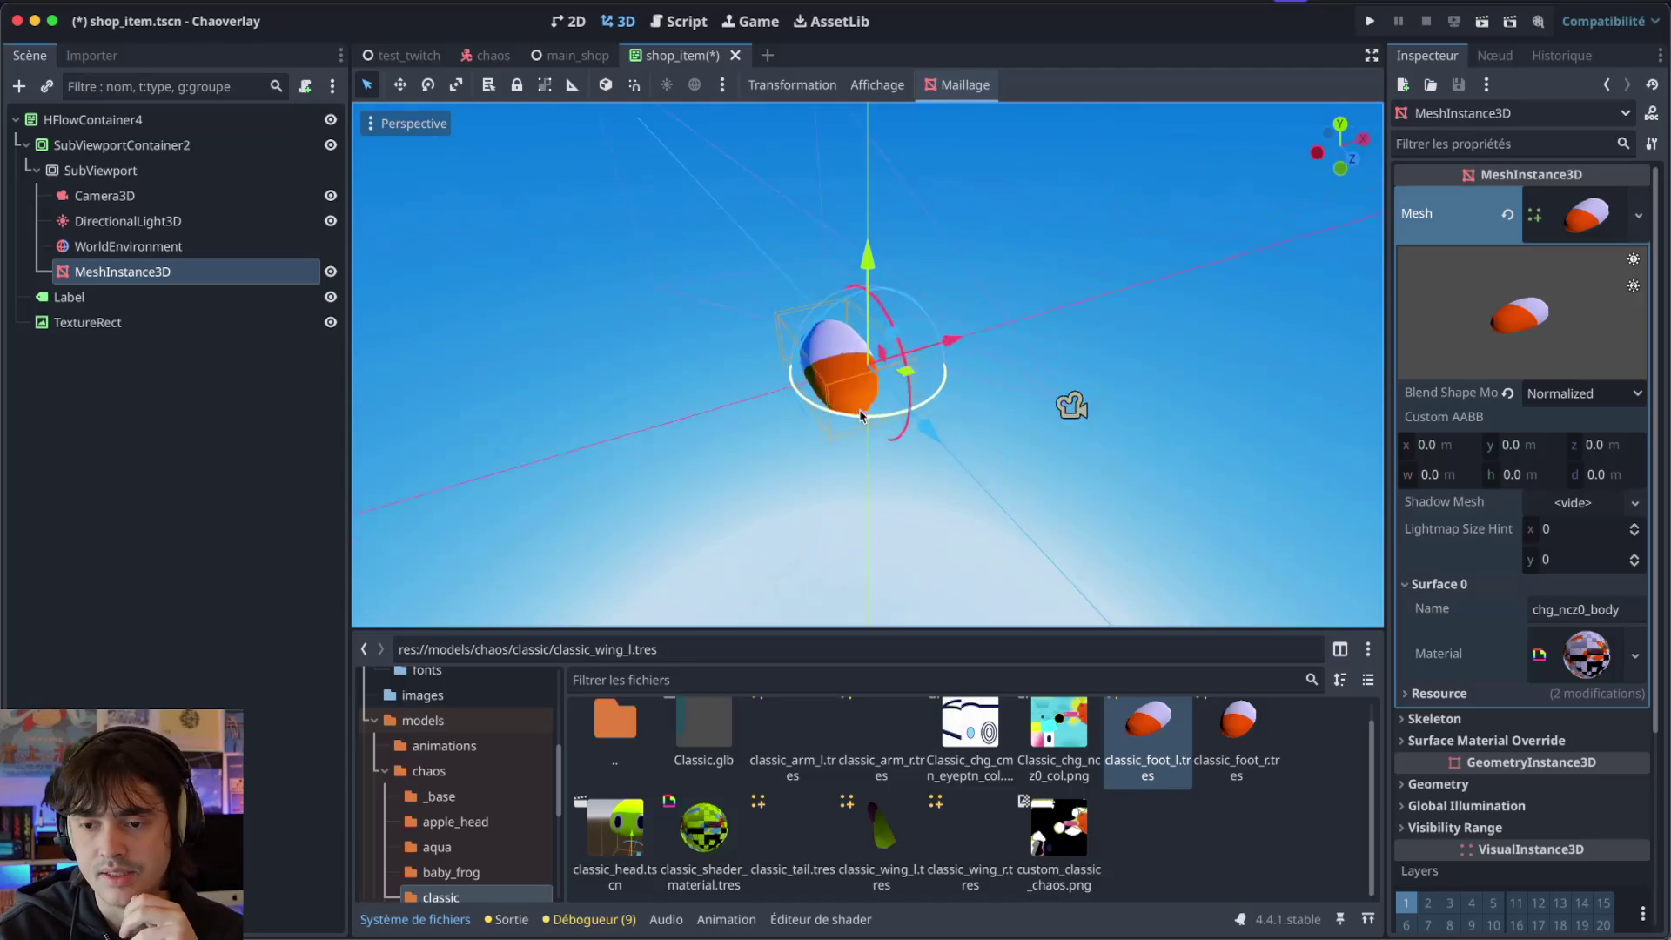
Put classic_wing_l.tres back as the mesh after trying classic_head.tscn, then select Camera3D.
drag(694, 329, 631, 416)
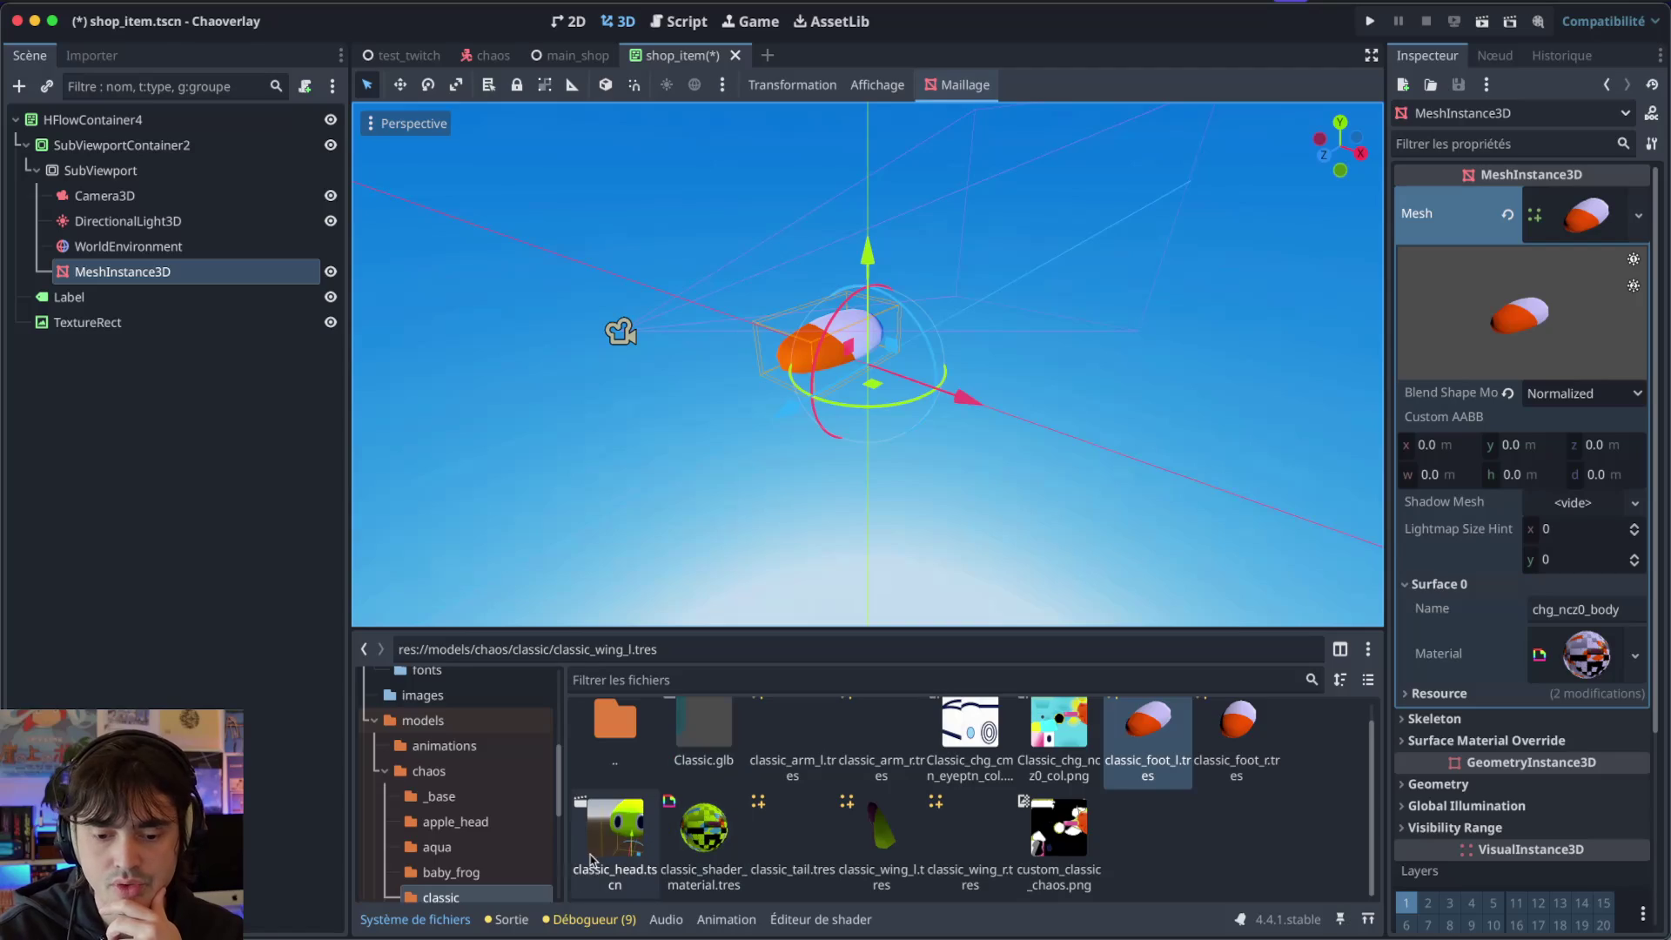
mouse_move(658, 822)
mouse_down()
mouse_move(648, 853)
mouse_move(1567, 187)
mouse_move(1589, 214)
mouse_up()
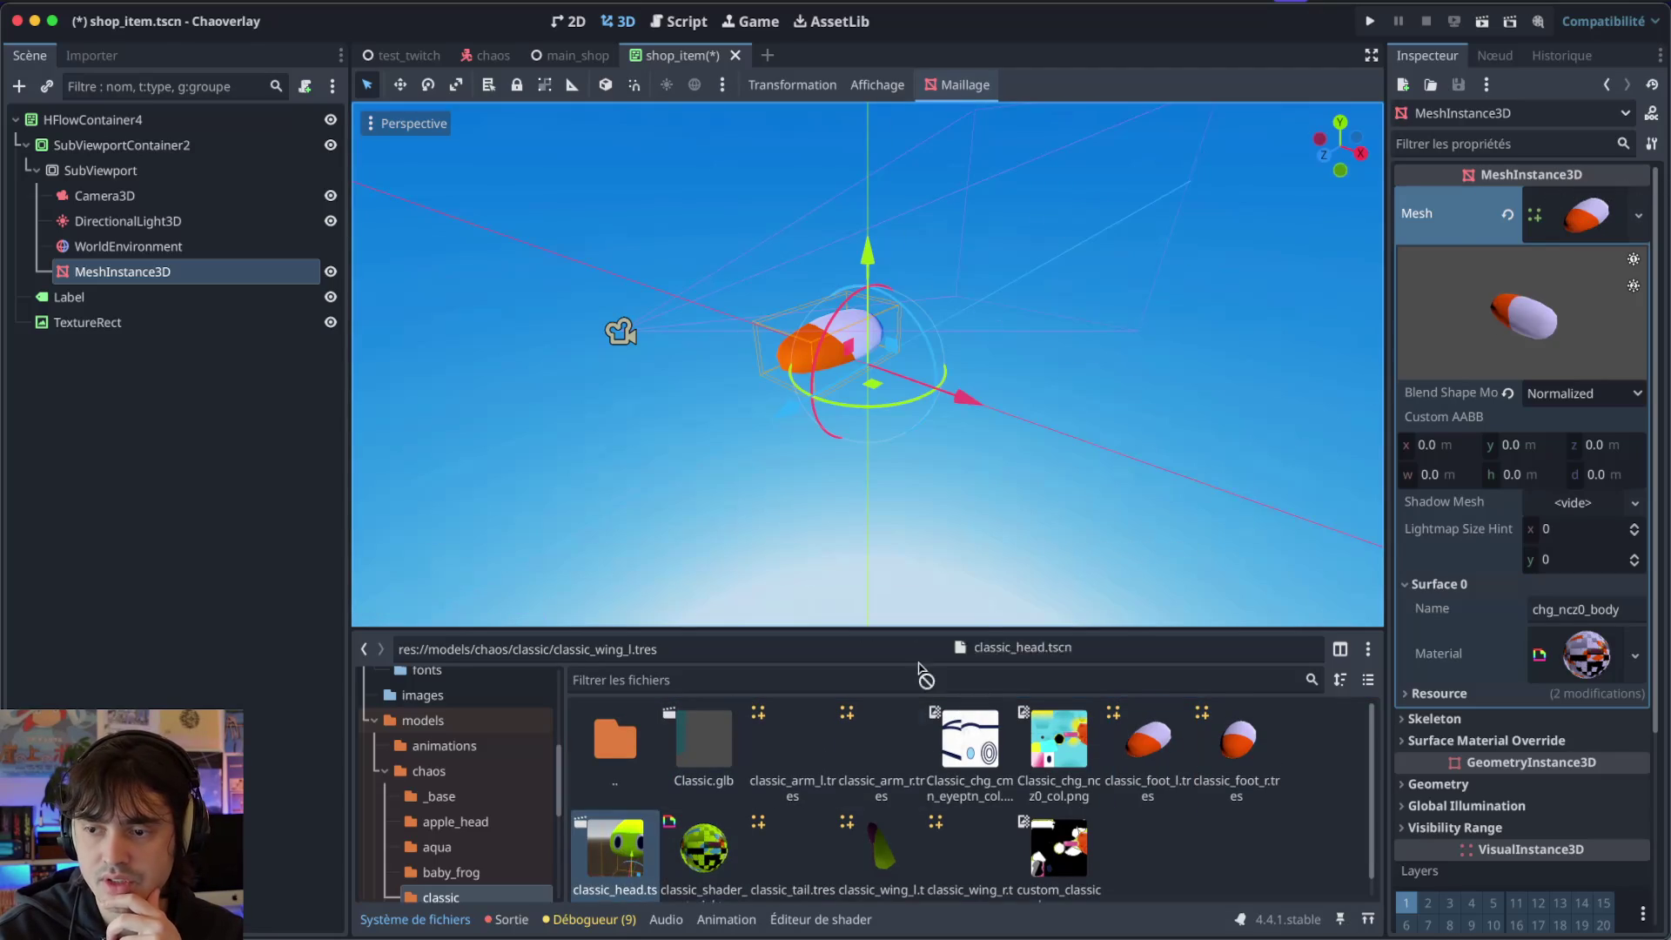
scroll(950, 809, down, 1)
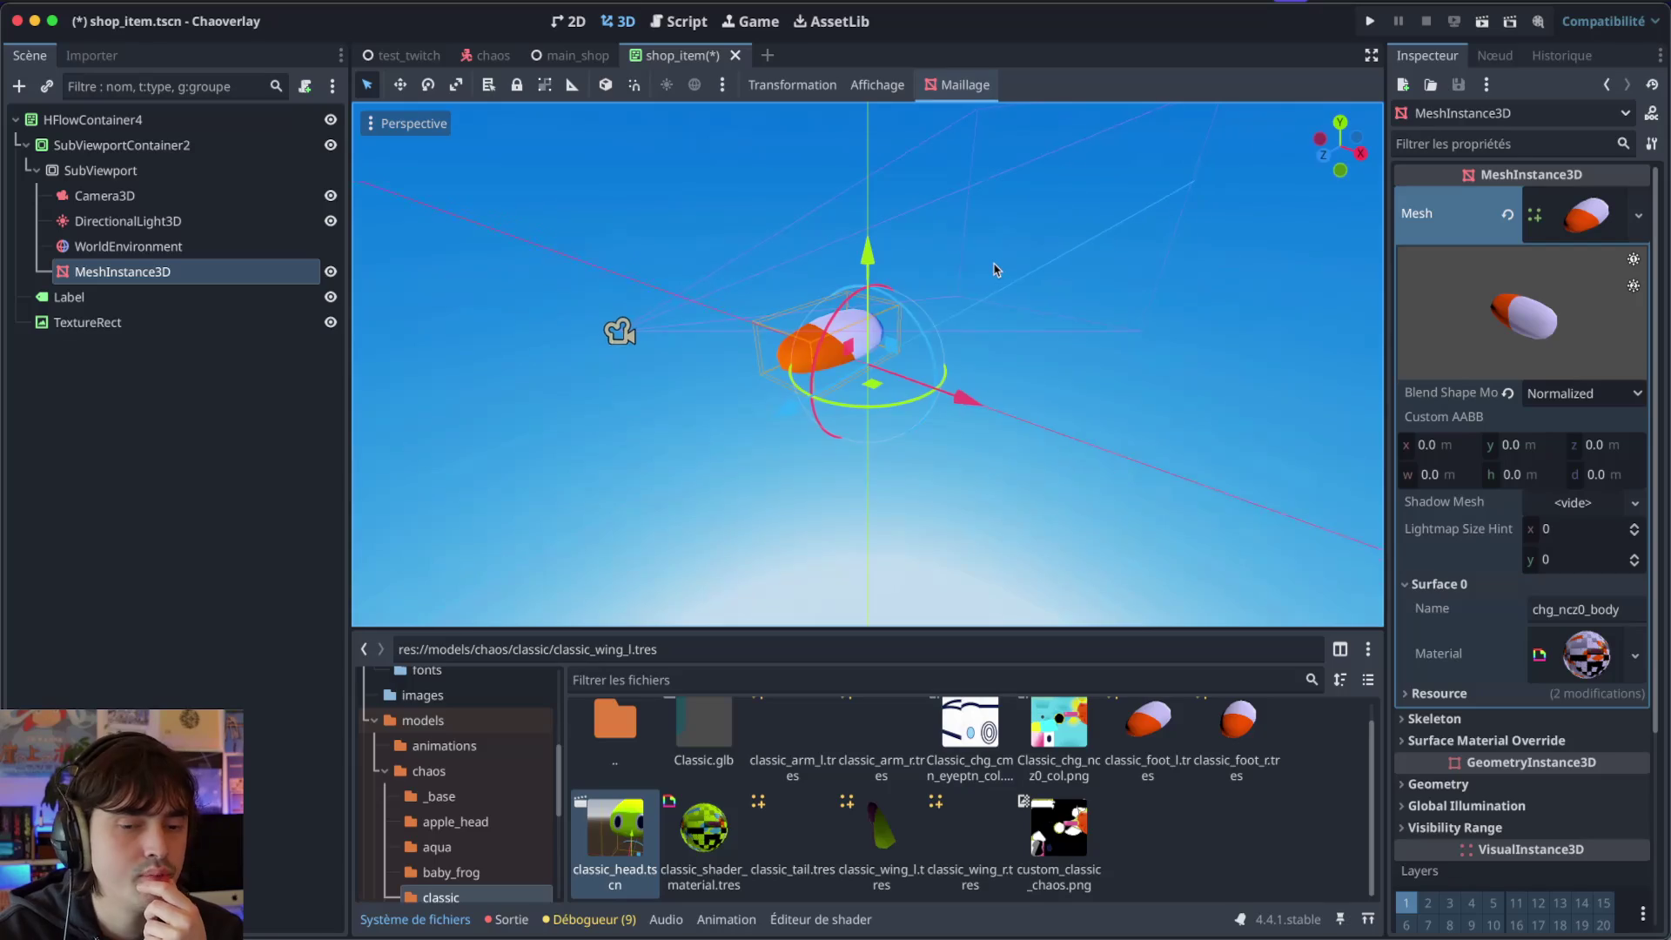
drag(997, 270, 990, 259)
click(798, 848)
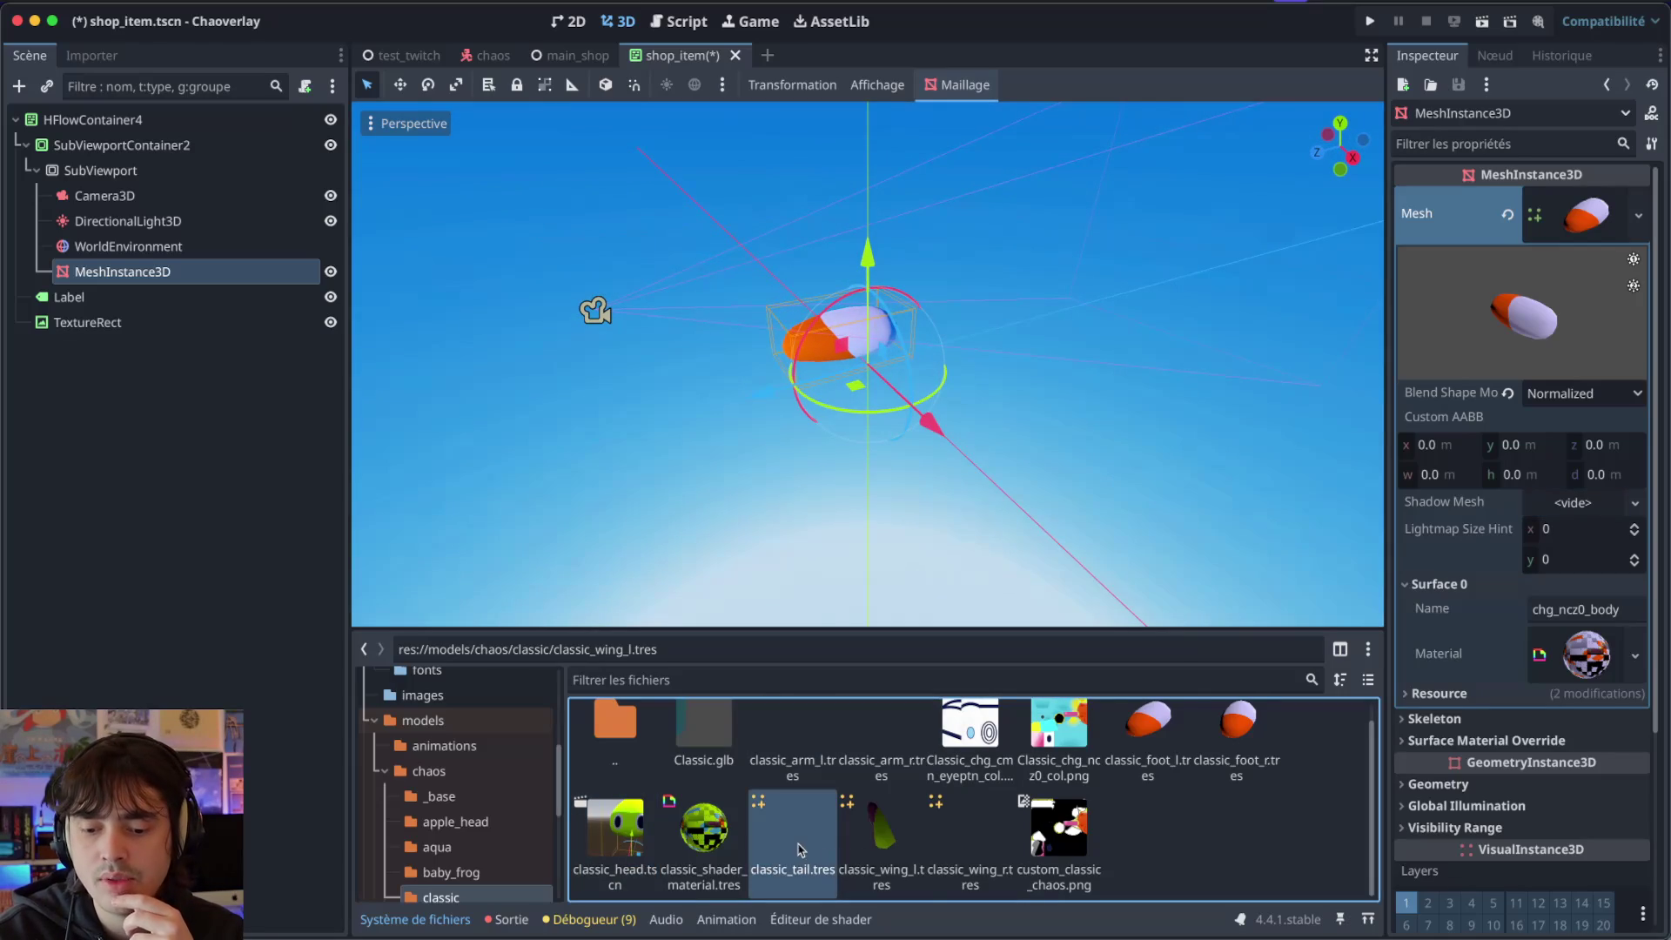
mouse_move(879, 836)
mouse_down()
mouse_move(1388, 439)
mouse_move(1628, 179)
mouse_move(1619, 205)
mouse_move(1589, 213)
mouse_up()
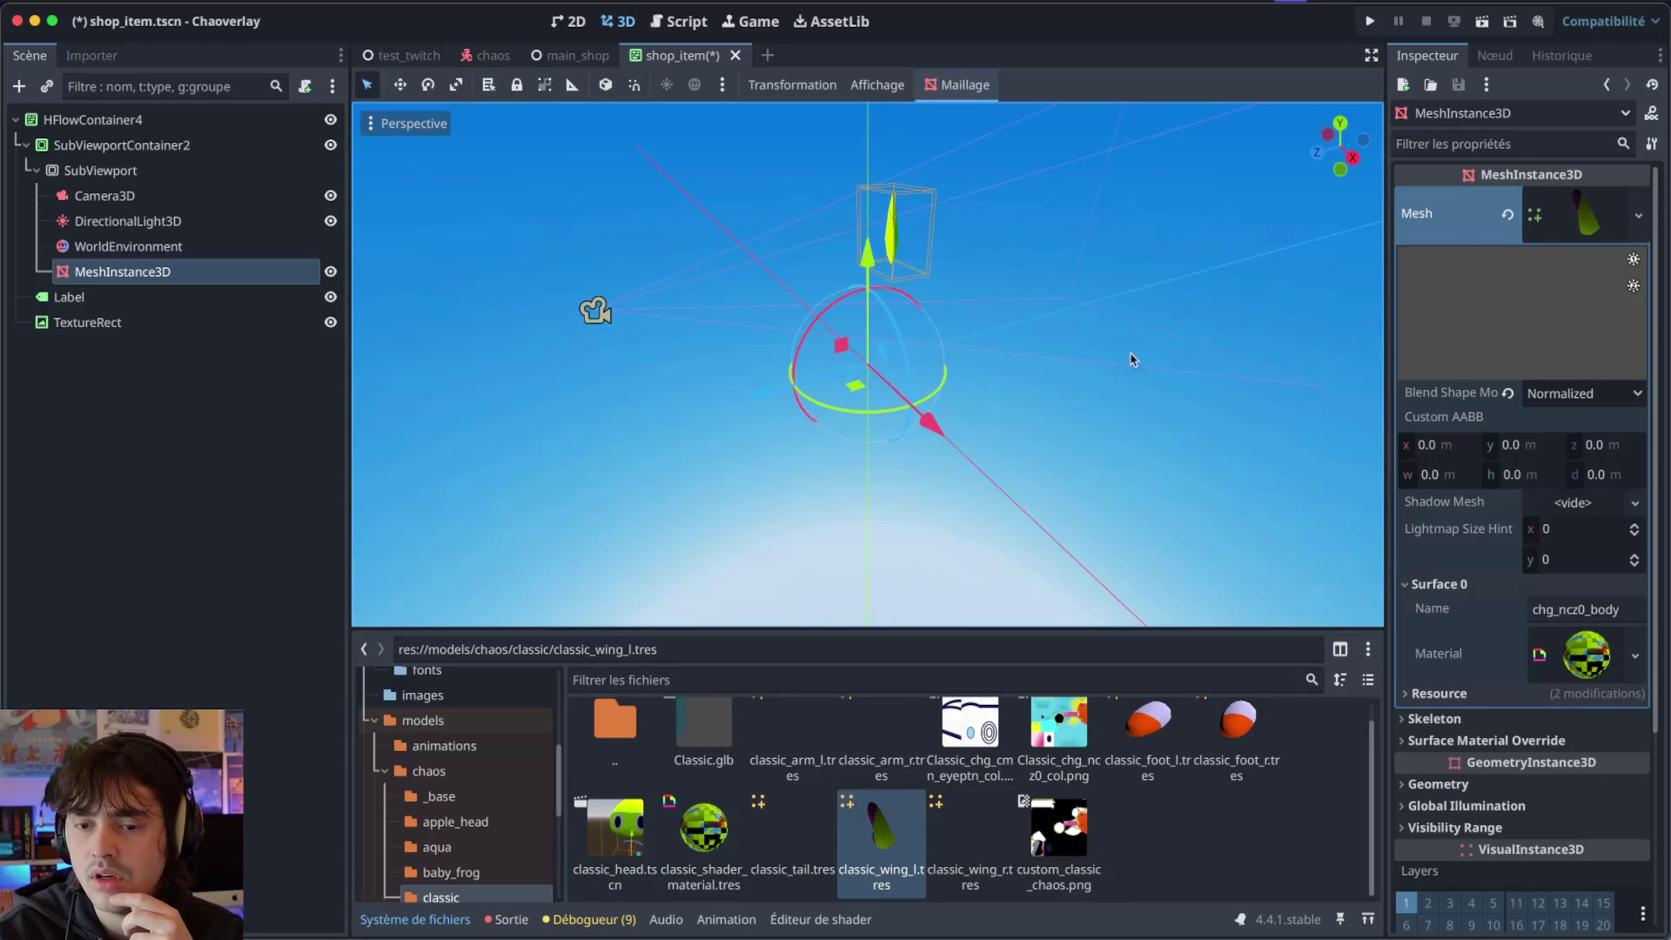
click(164, 204)
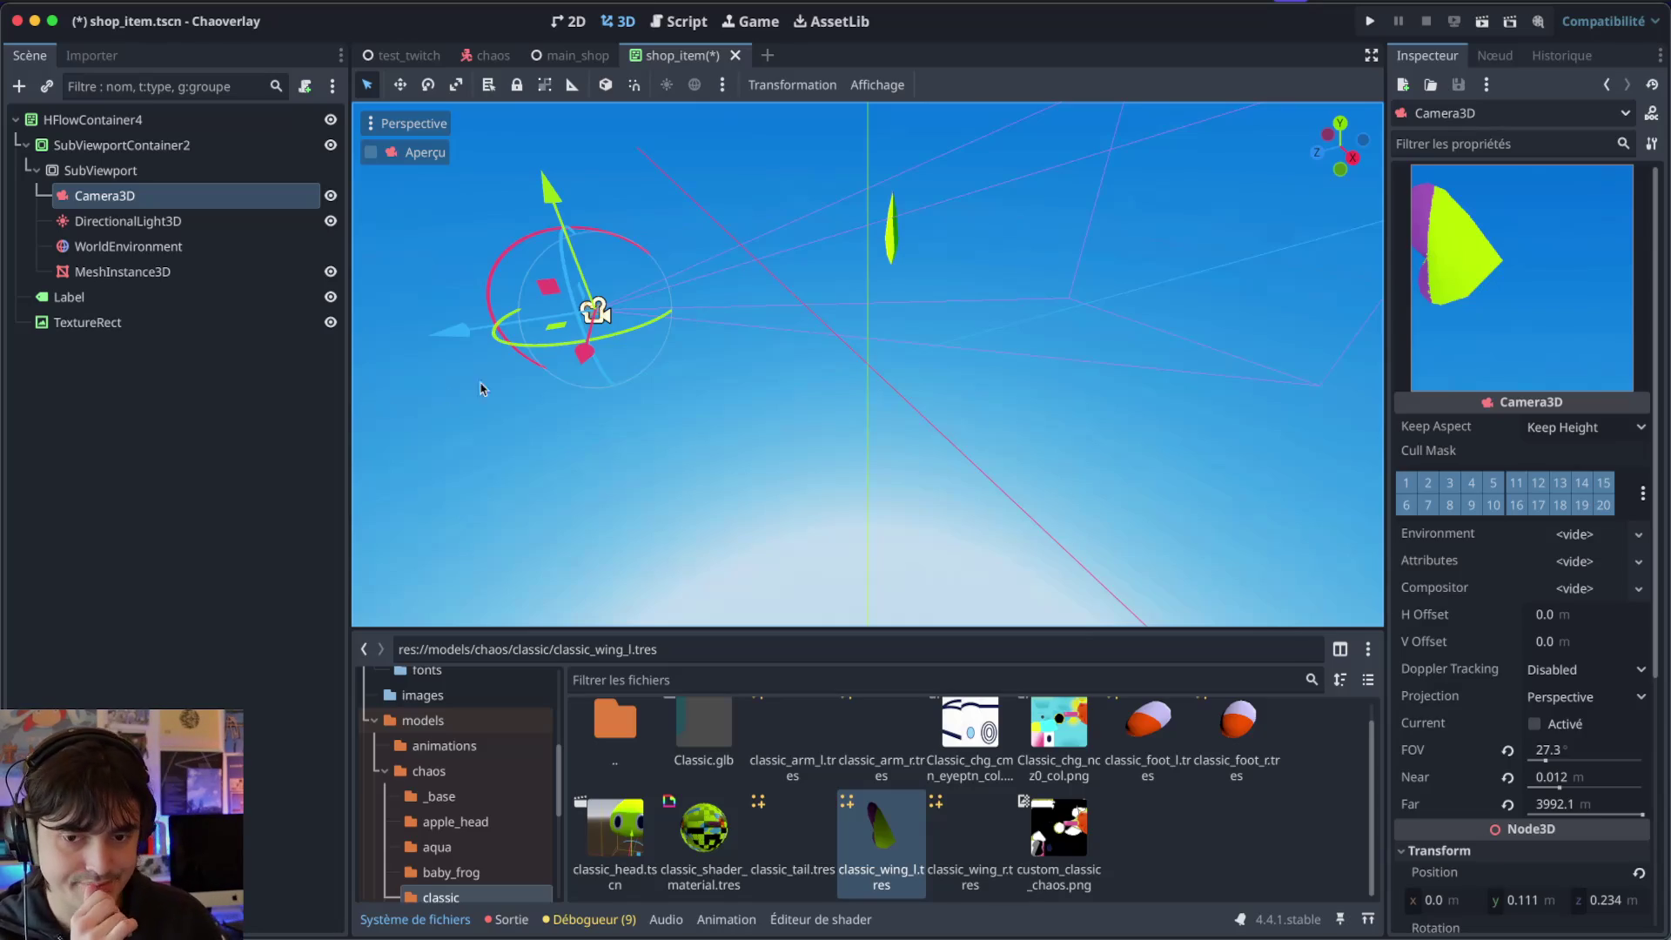
Inspect how the camera frames the wing in the 3D view, then select Camera3D.
drag(760, 274, 762, 281)
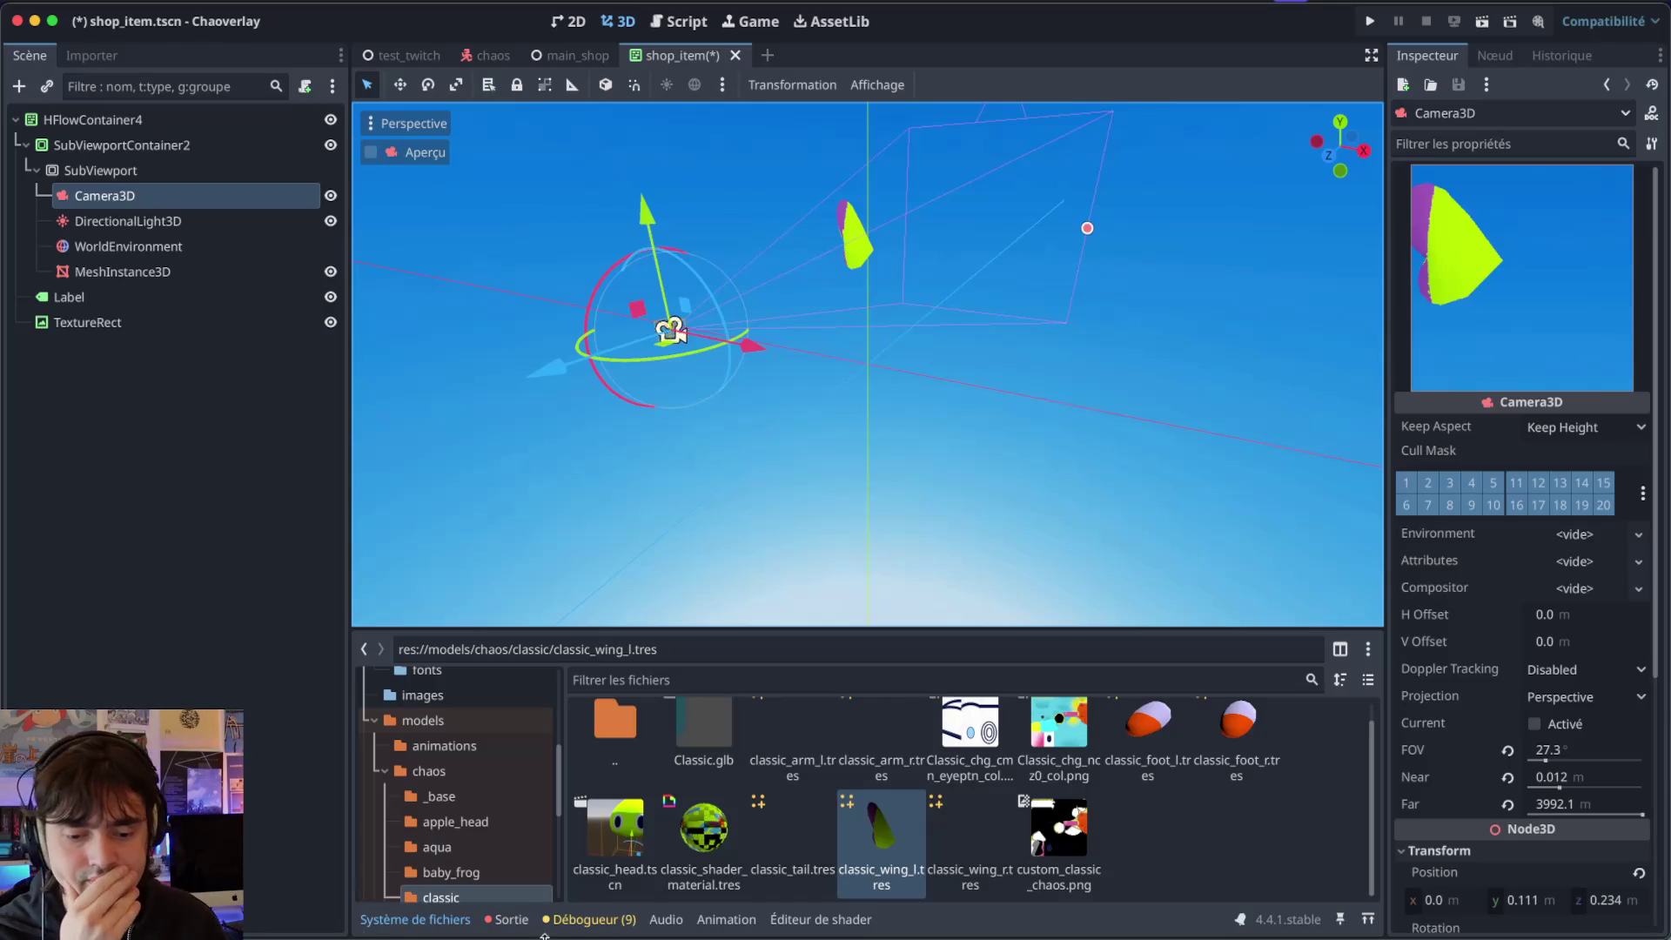
click(459, 925)
click(459, 926)
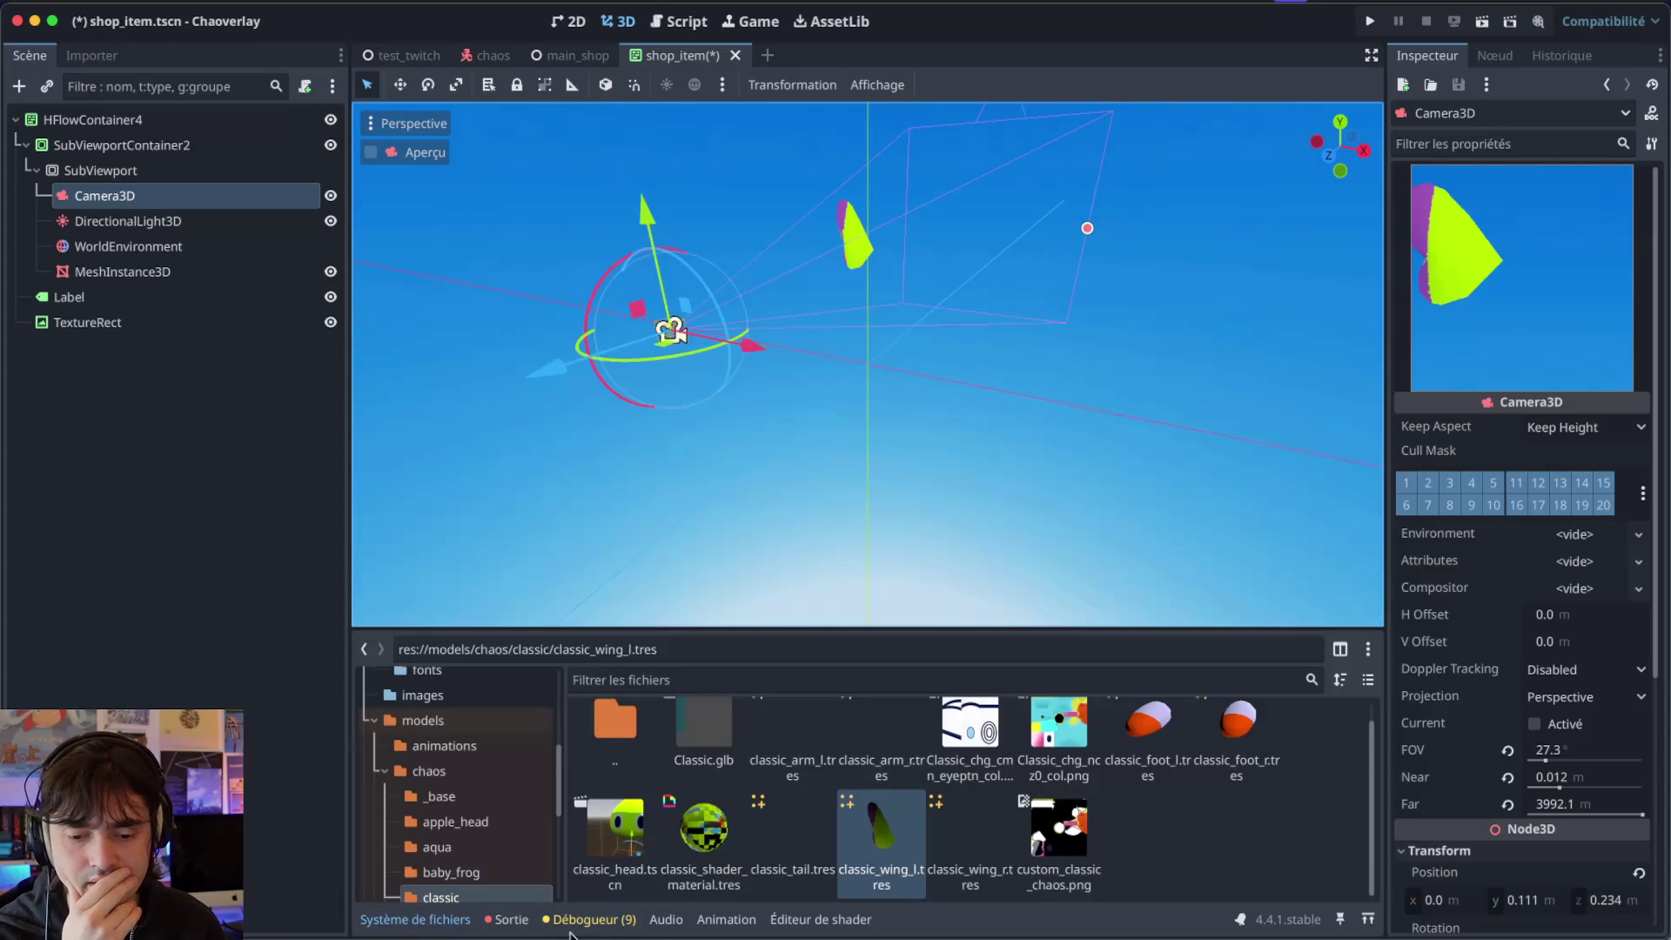
scroll(772, 793, up, 1)
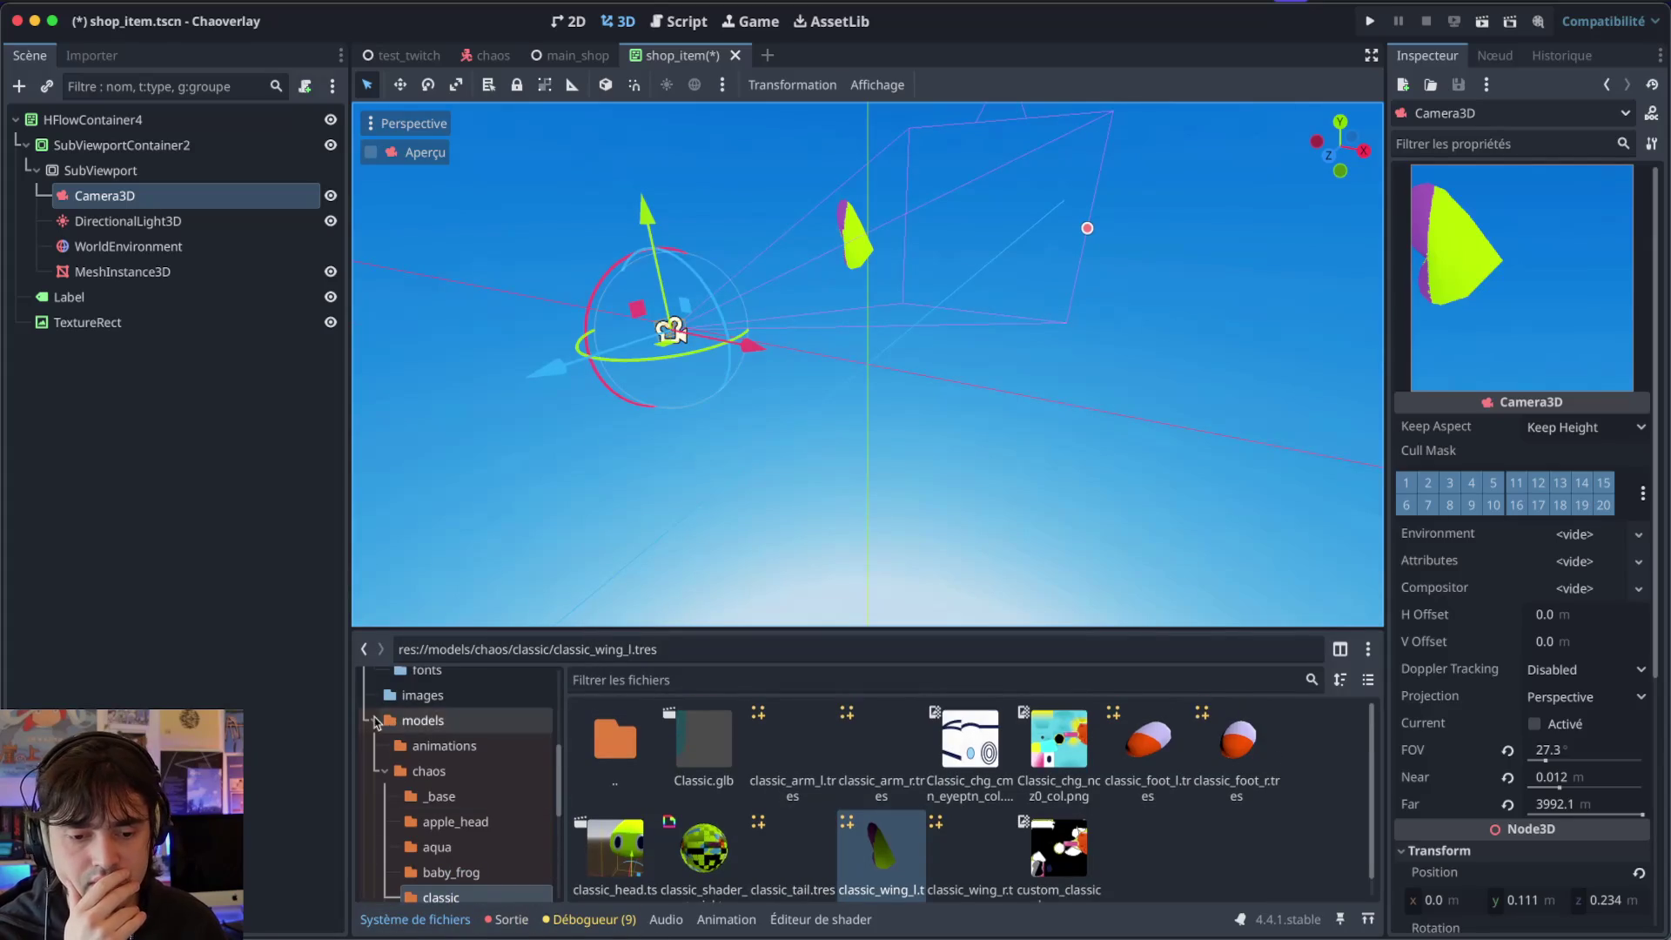
scroll(452, 766, up, 10)
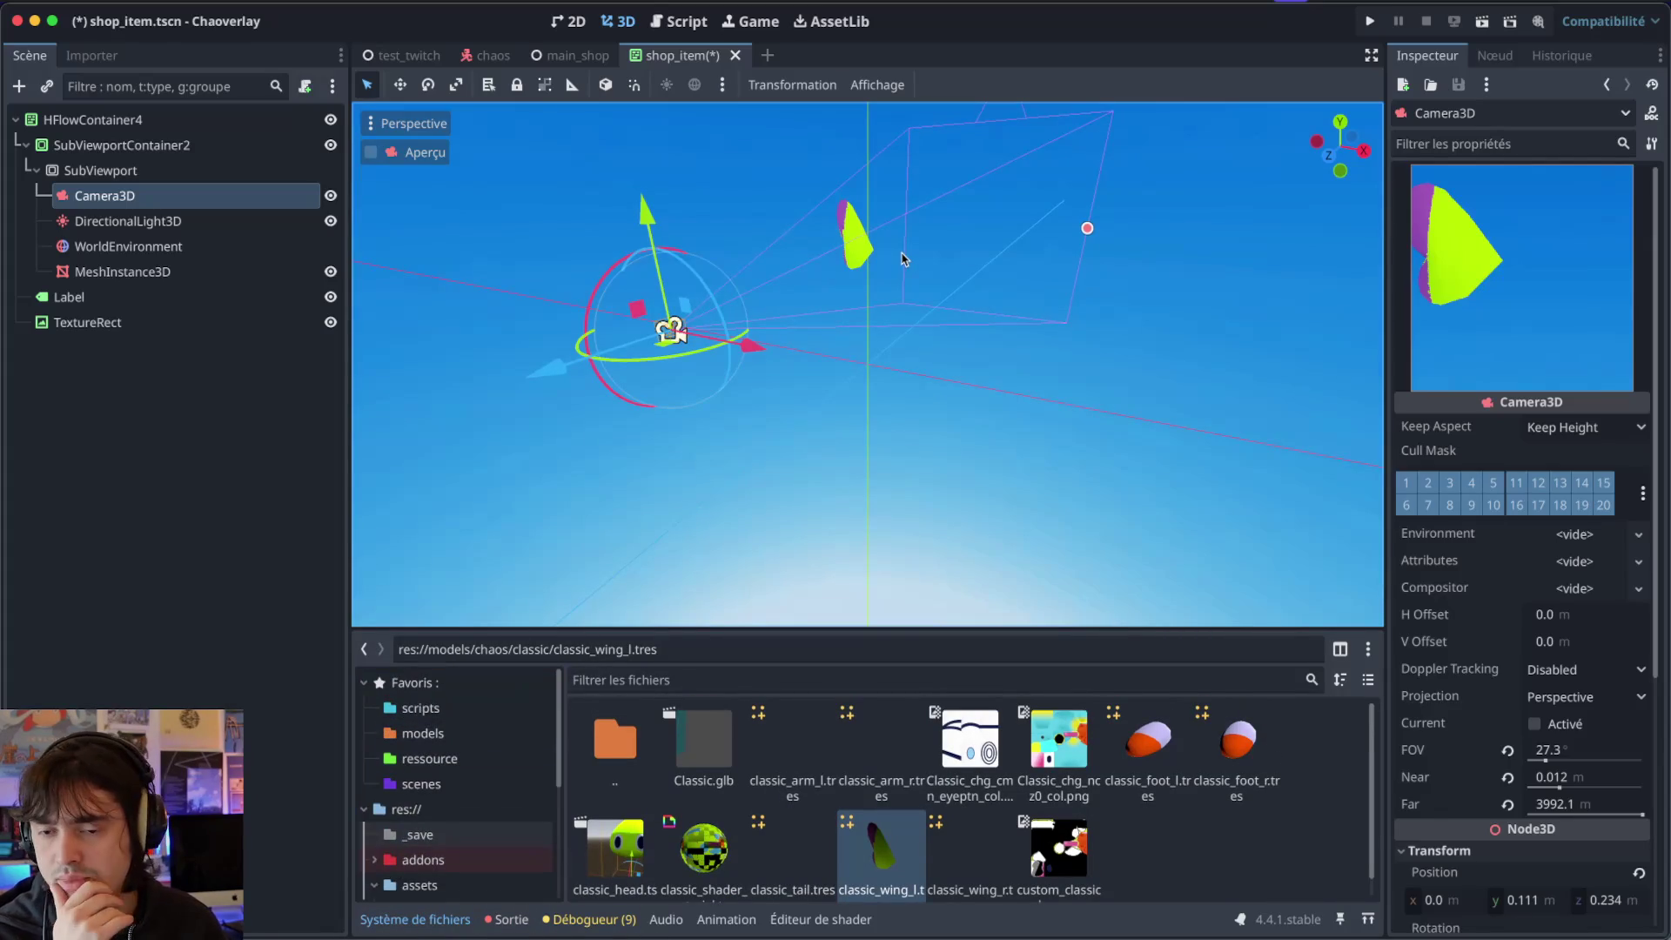
scroll(901, 259, down, 5)
scroll(901, 259, down, 5)
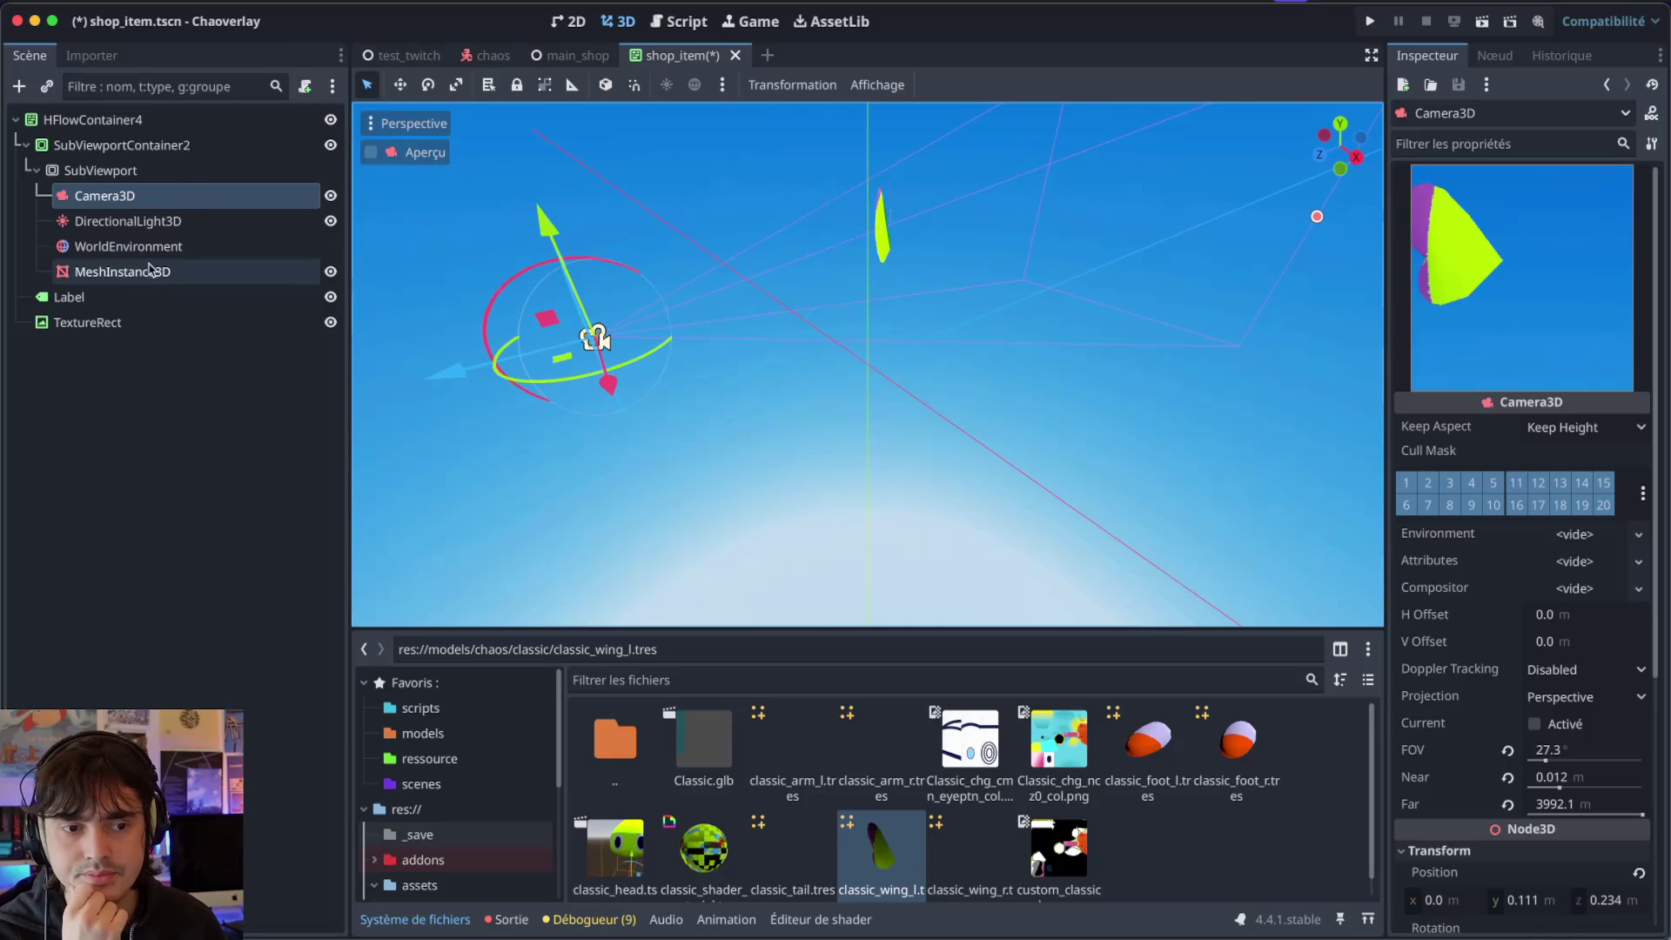
click(150, 271)
click(171, 200)
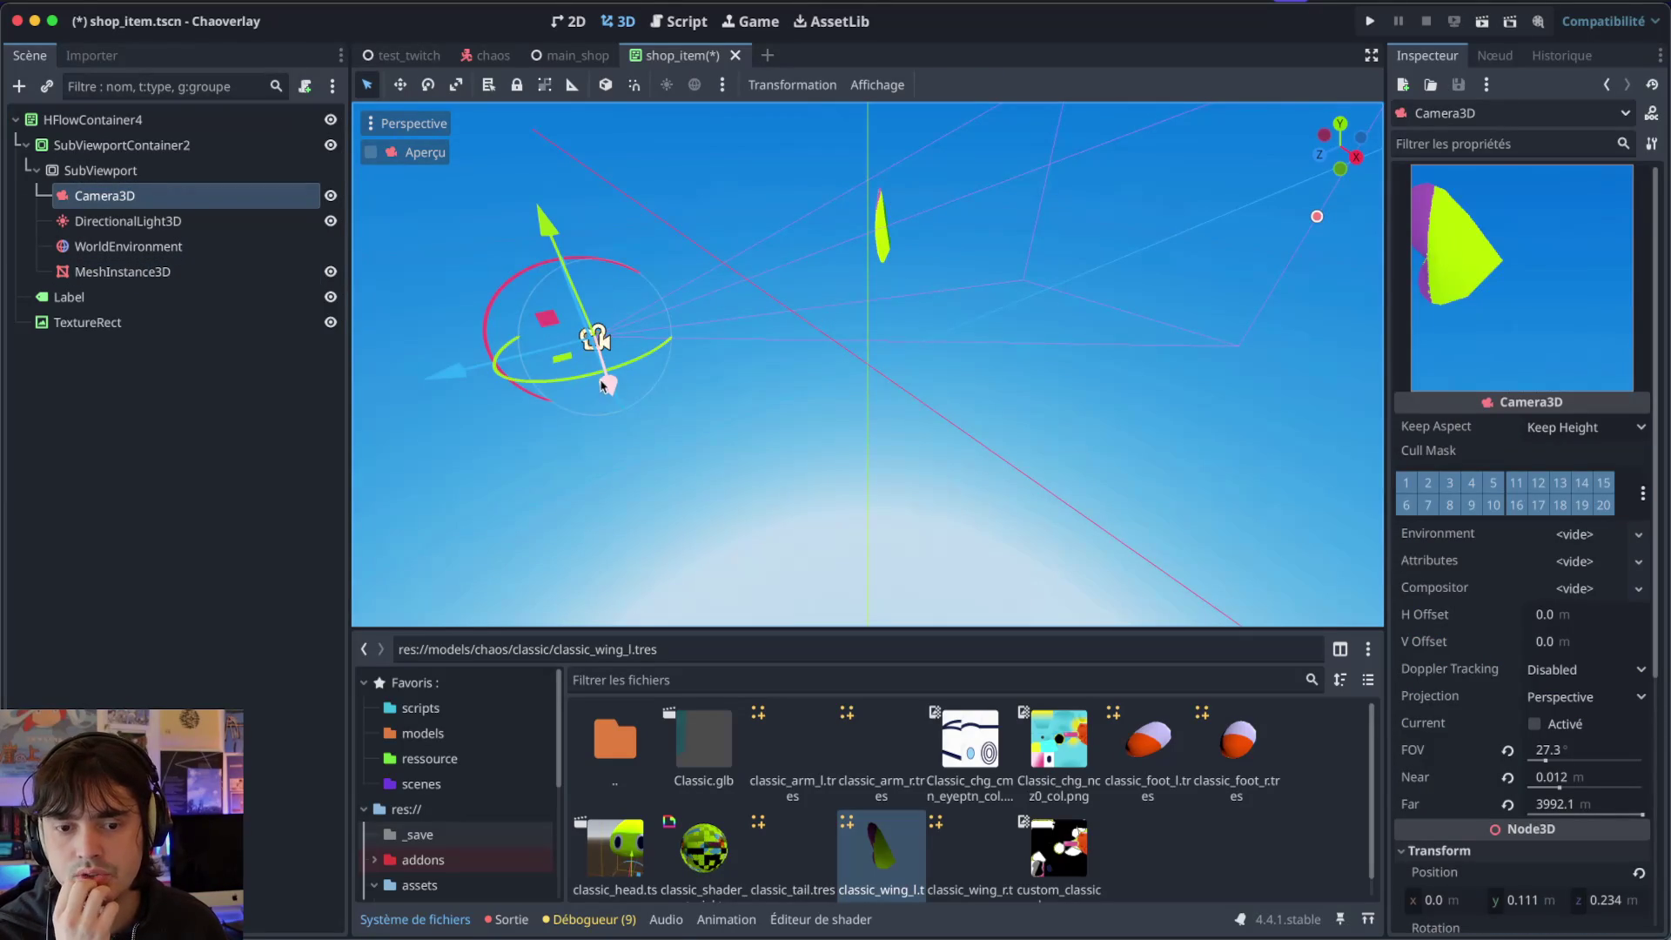
Move Camera3D to about X -0.041, Y 0.125 and reselect MeshInstance3D.
drag(607, 383, 601, 364)
drag(558, 218, 557, 199)
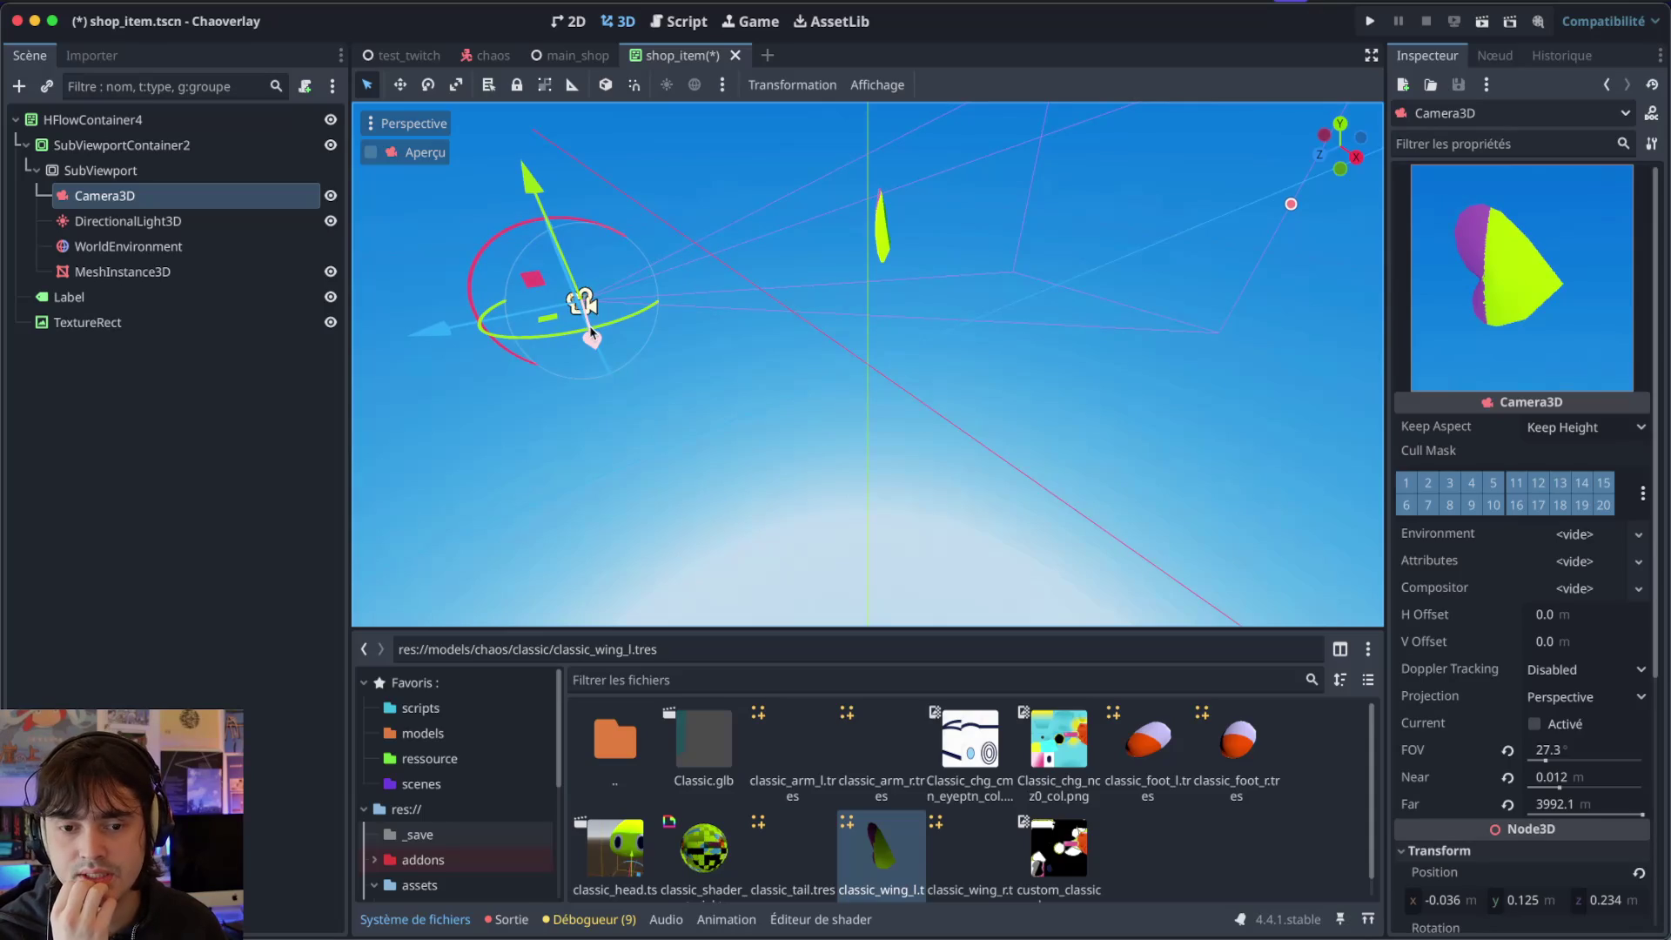
drag(588, 326, 589, 331)
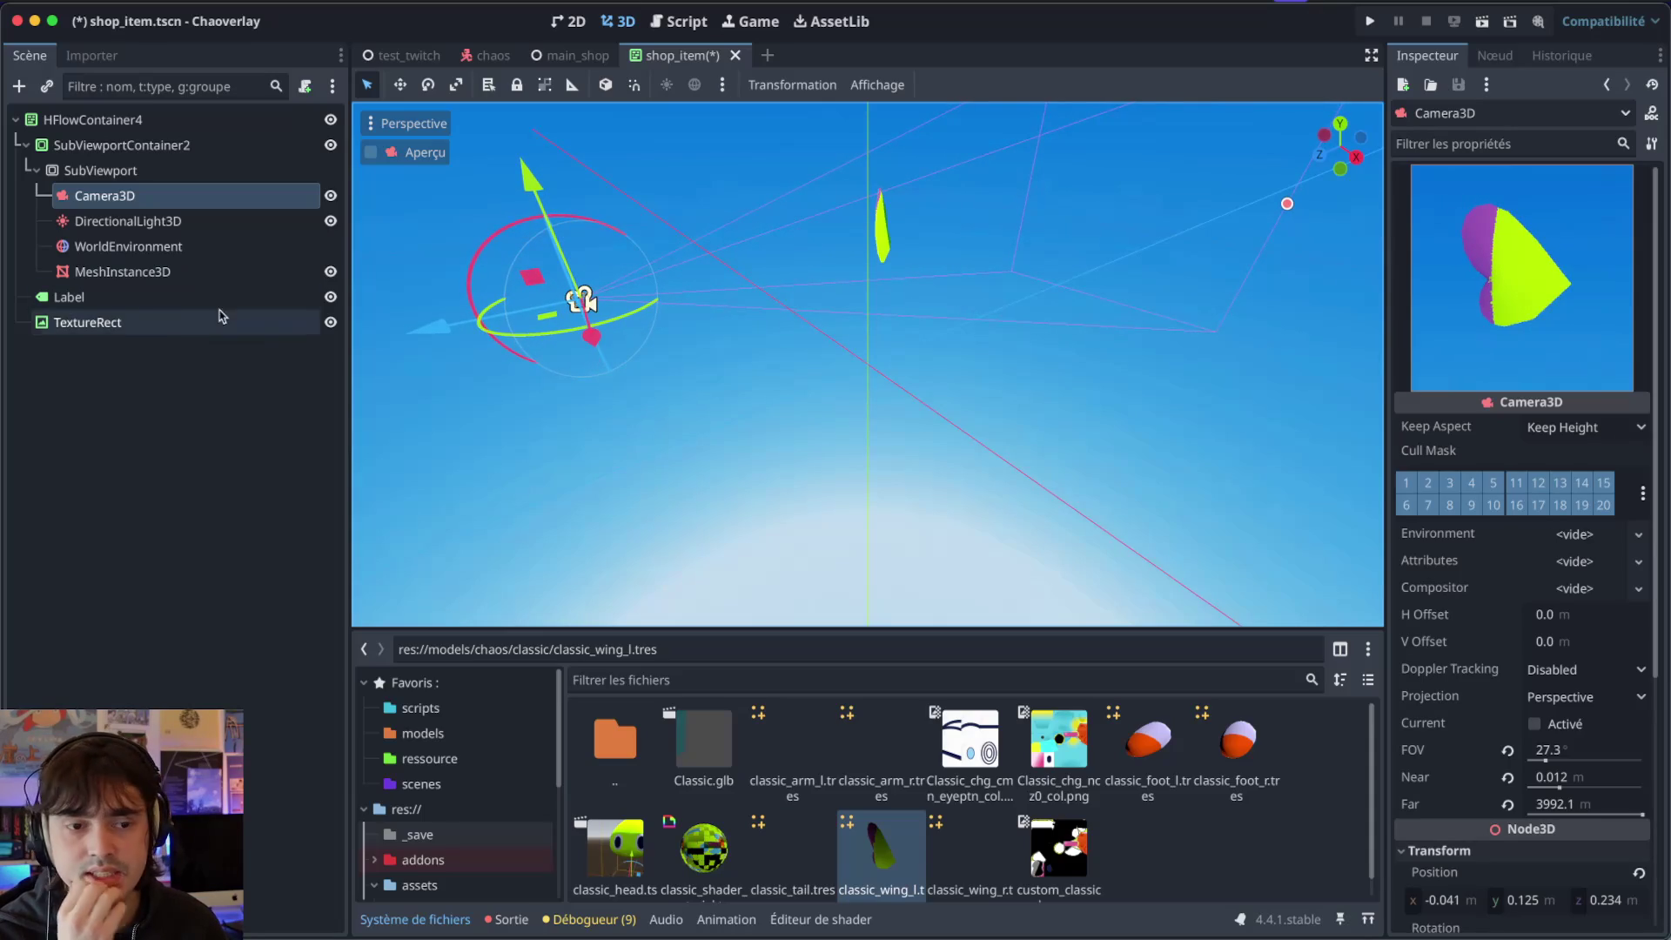
click(122, 271)
In VS Code, close the open script and collapse the twitch, autoloads, chaos_behaviour and chaos folders.
key(ctrl+Left)
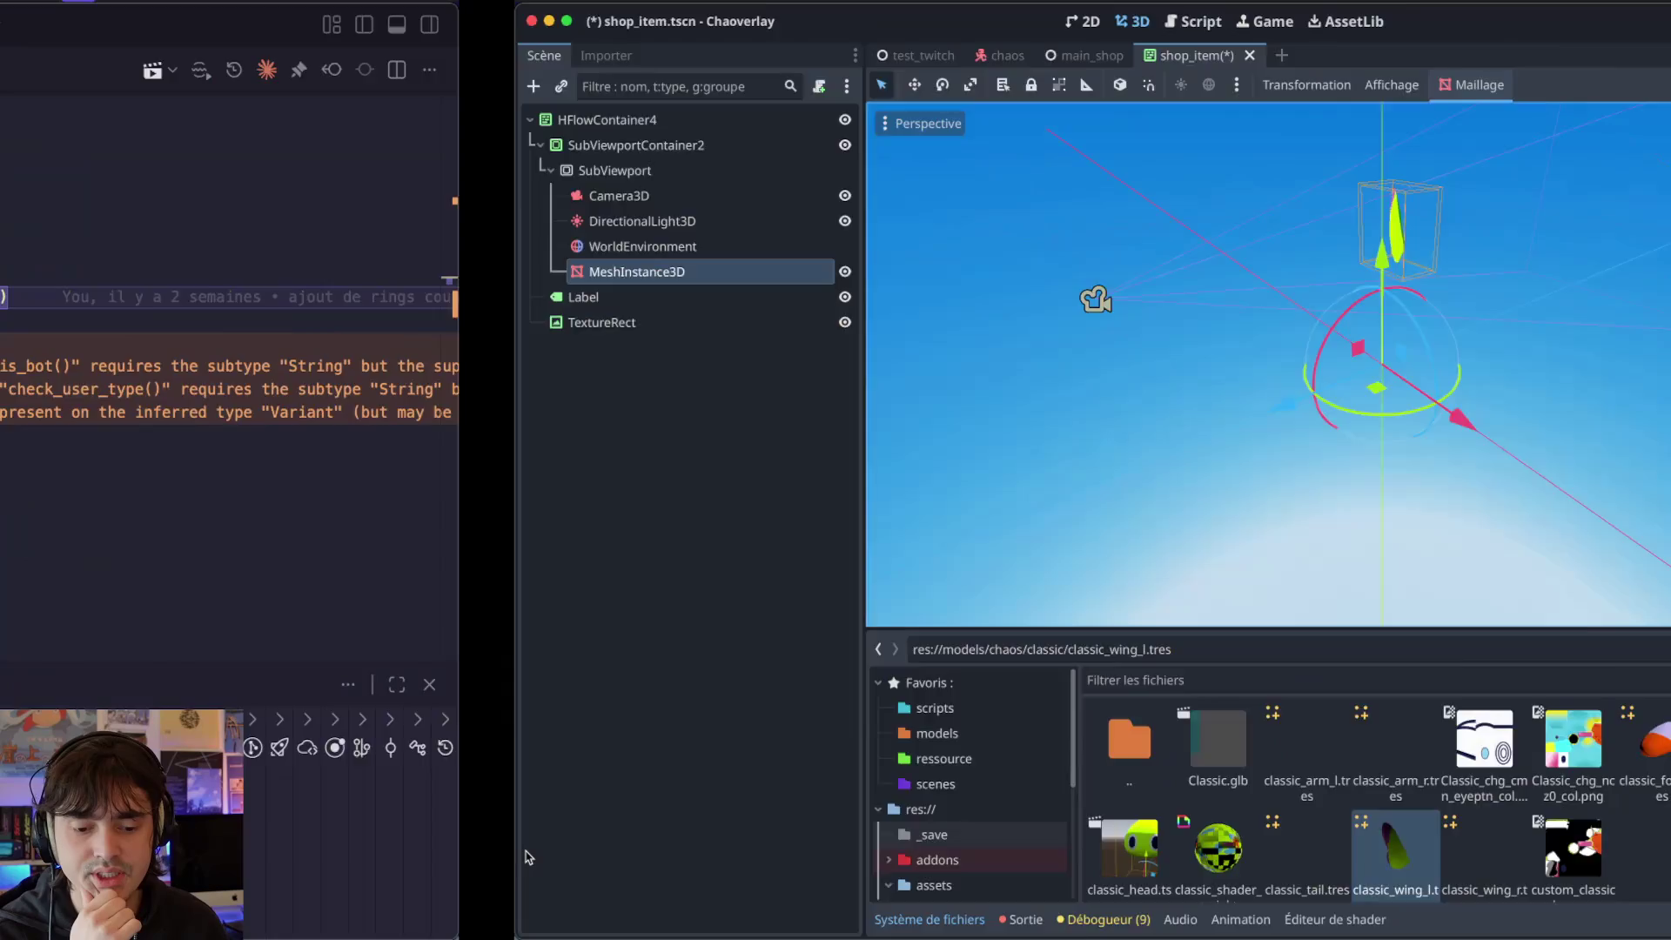
key(super+w)
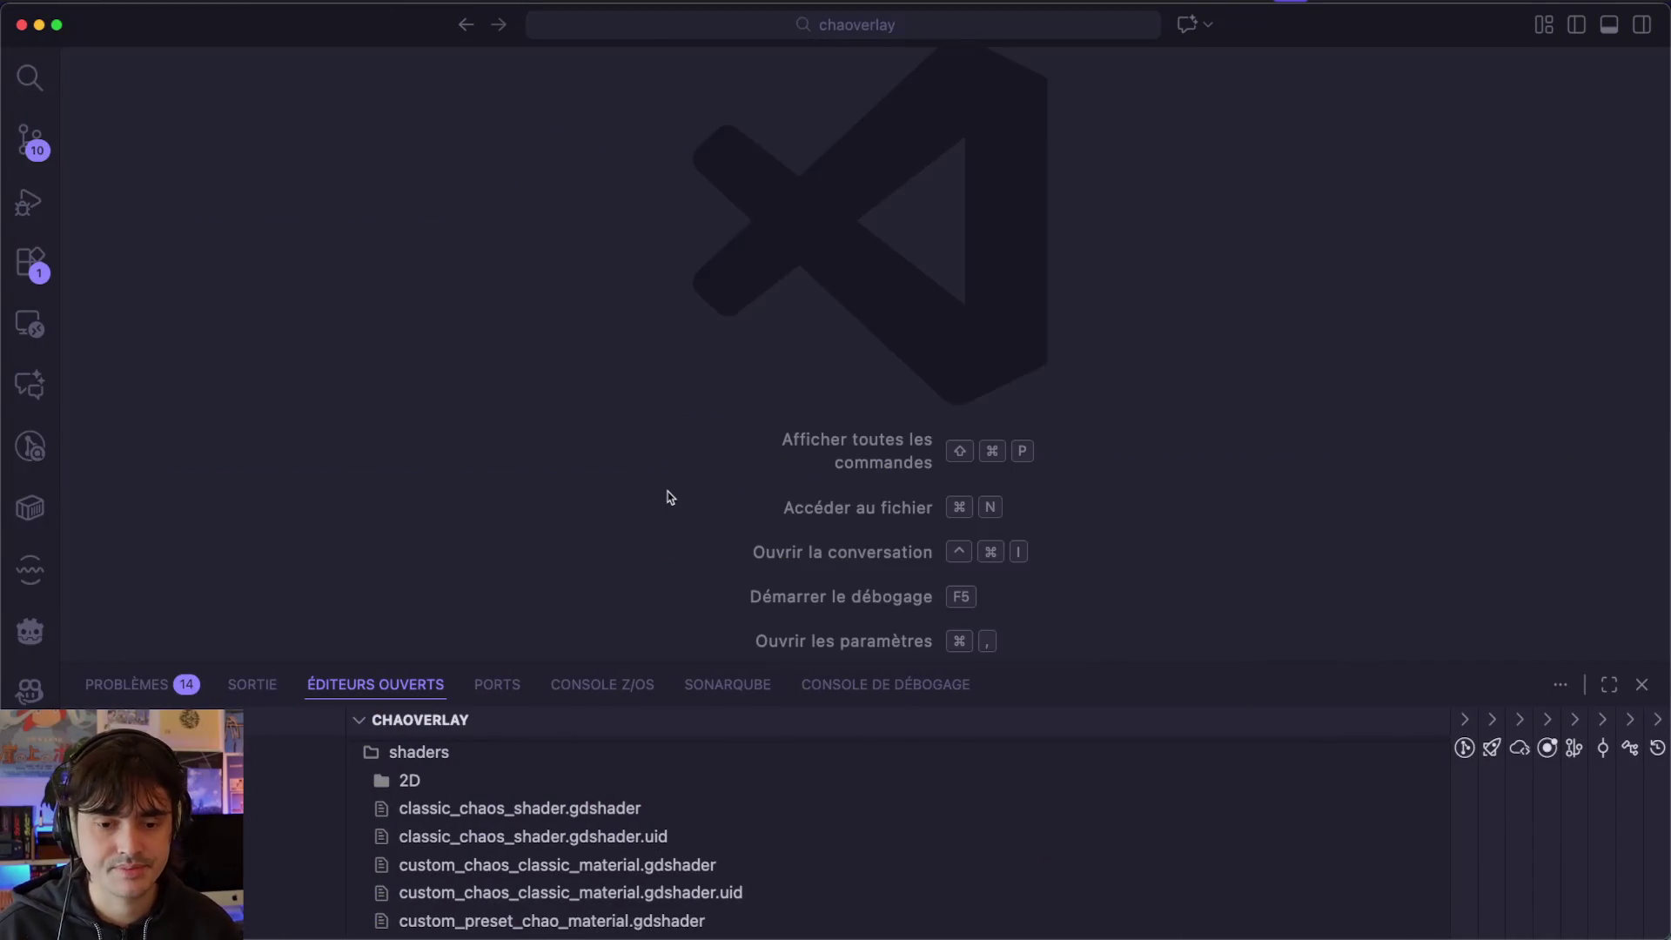
scroll(447, 805, up, 2)
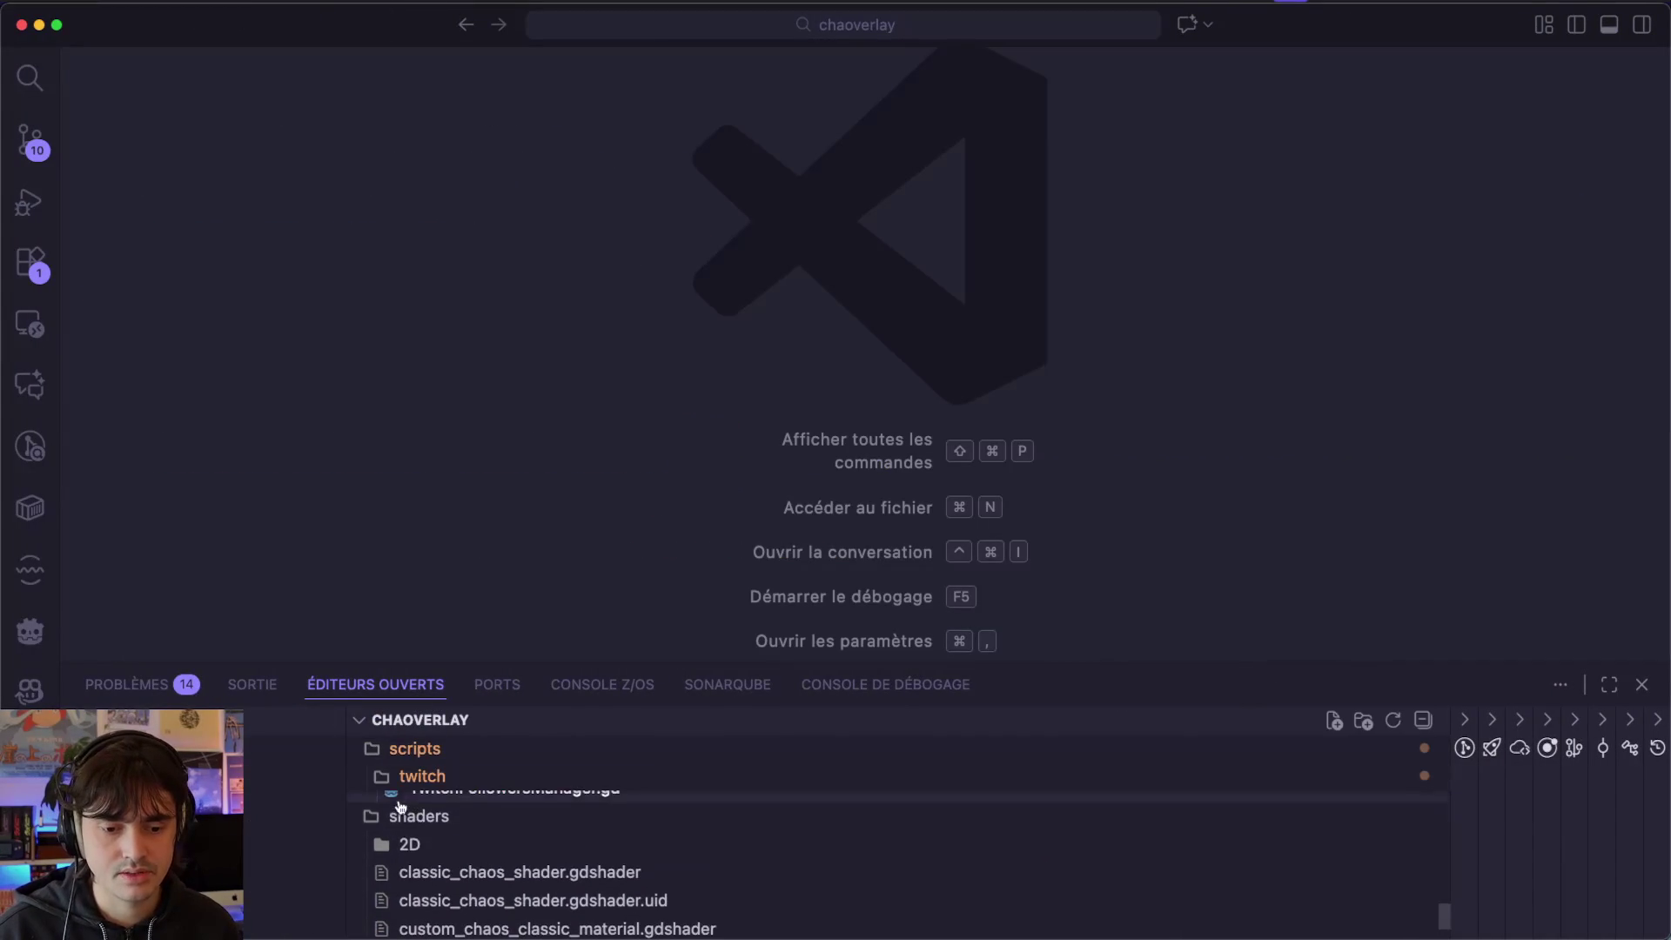
scroll(401, 808, up, 3)
click(400, 795)
scroll(402, 795, up, 1)
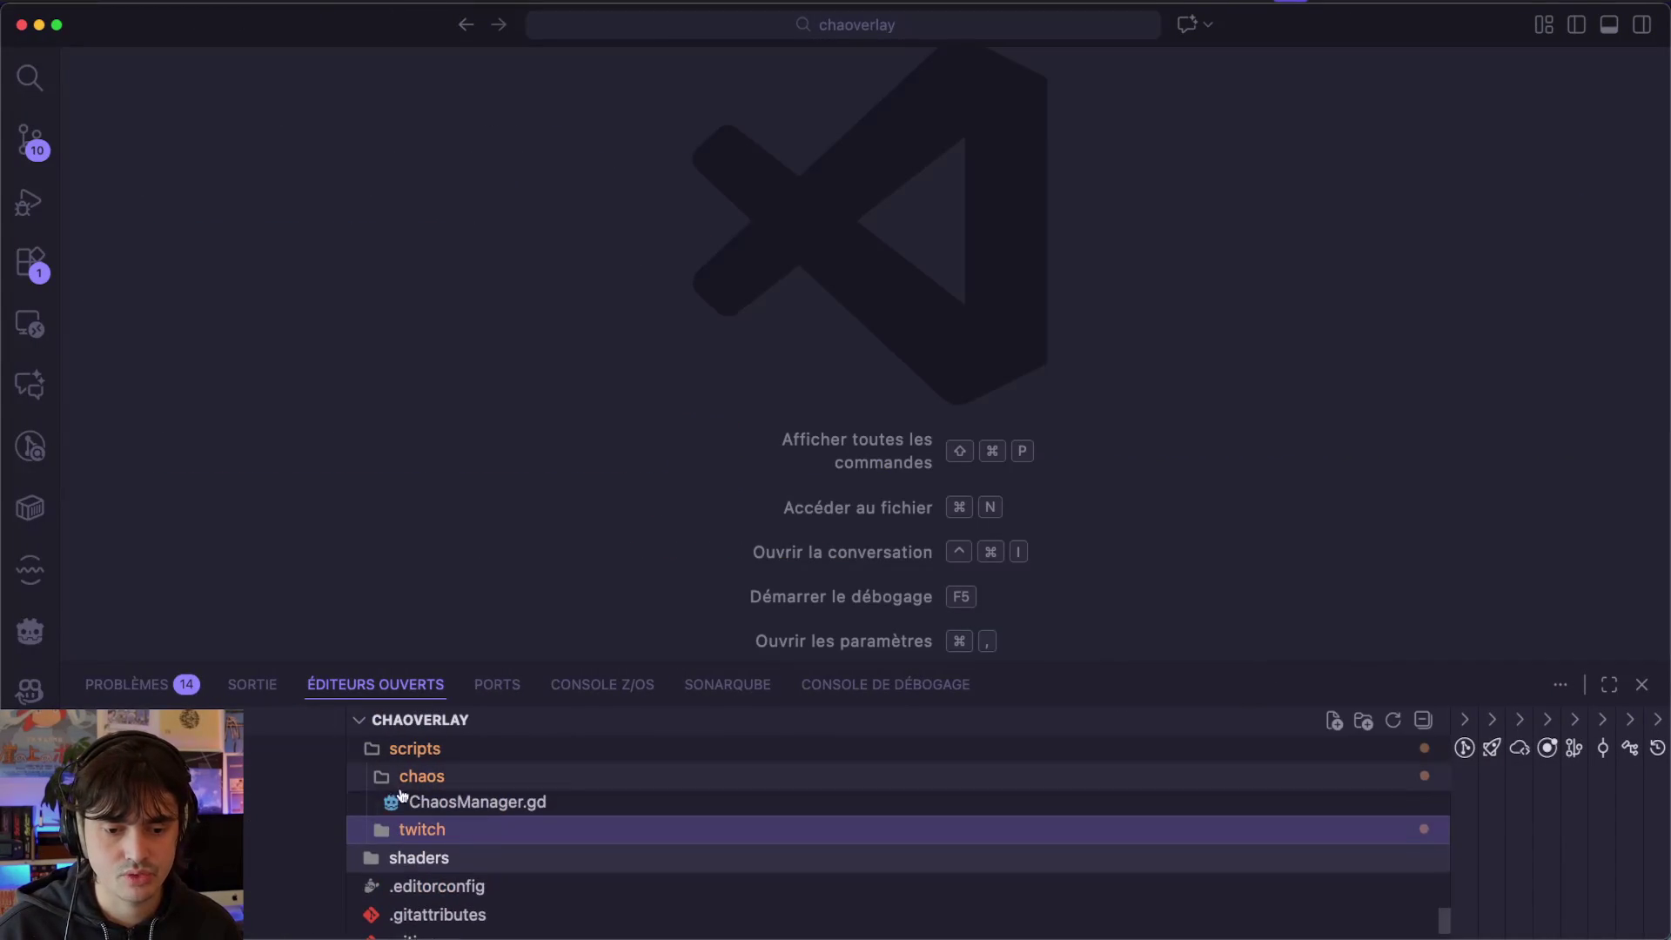
scroll(400, 818, up, 10)
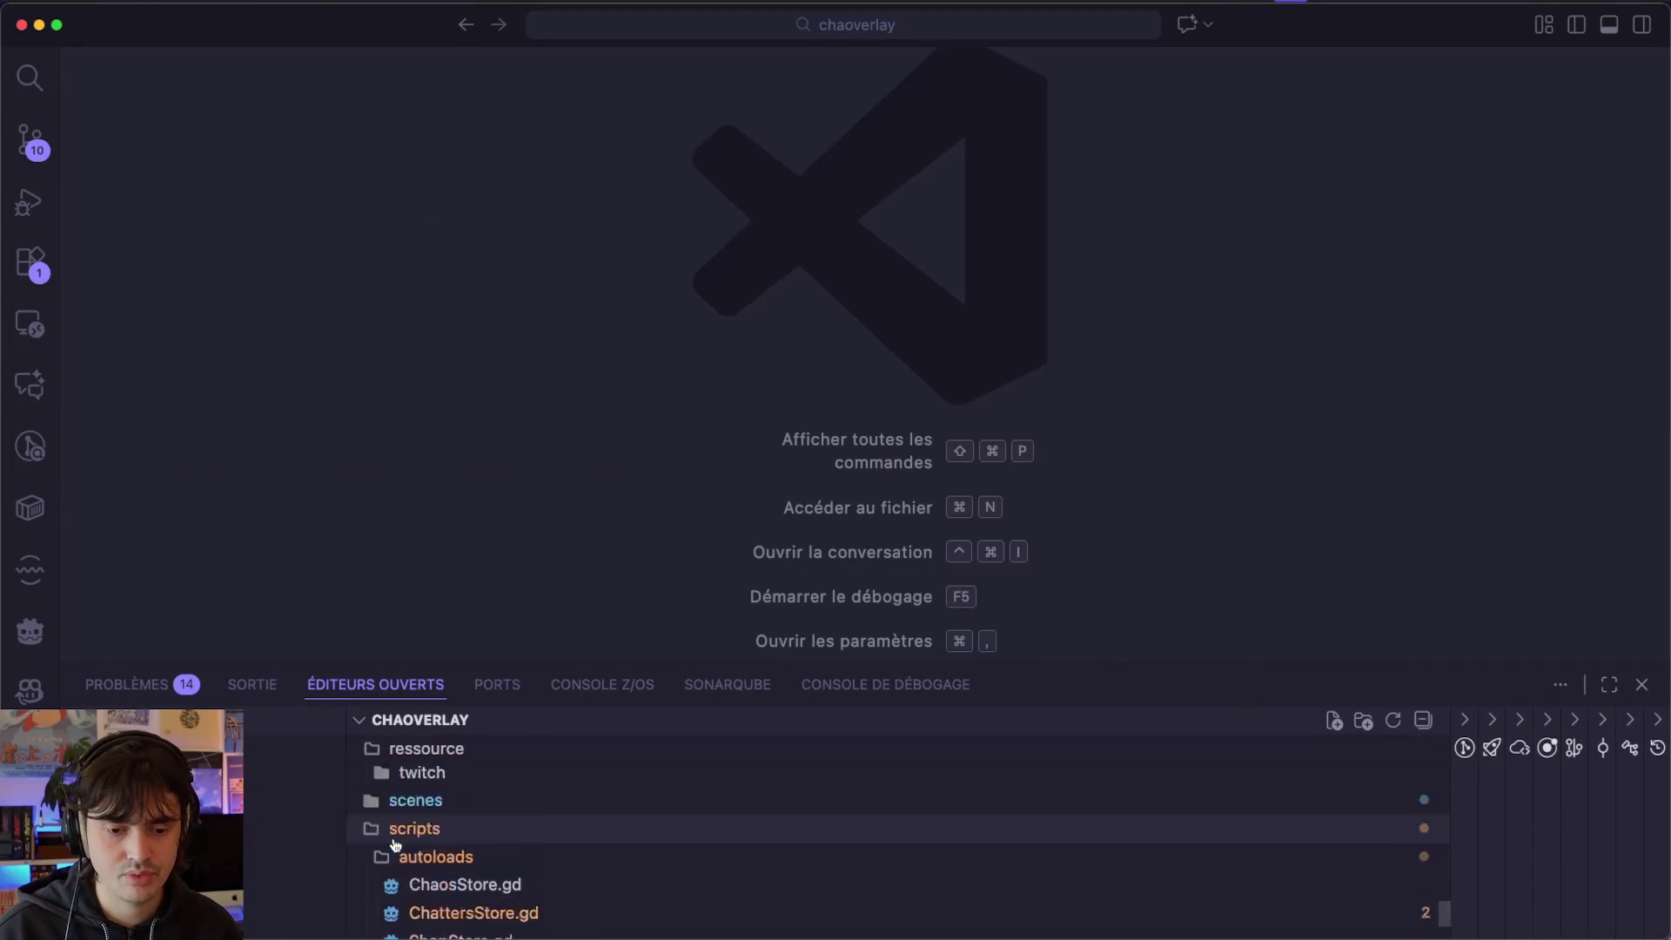
scroll(396, 845, up, 2)
click(391, 900)
scroll(401, 870, down, 3)
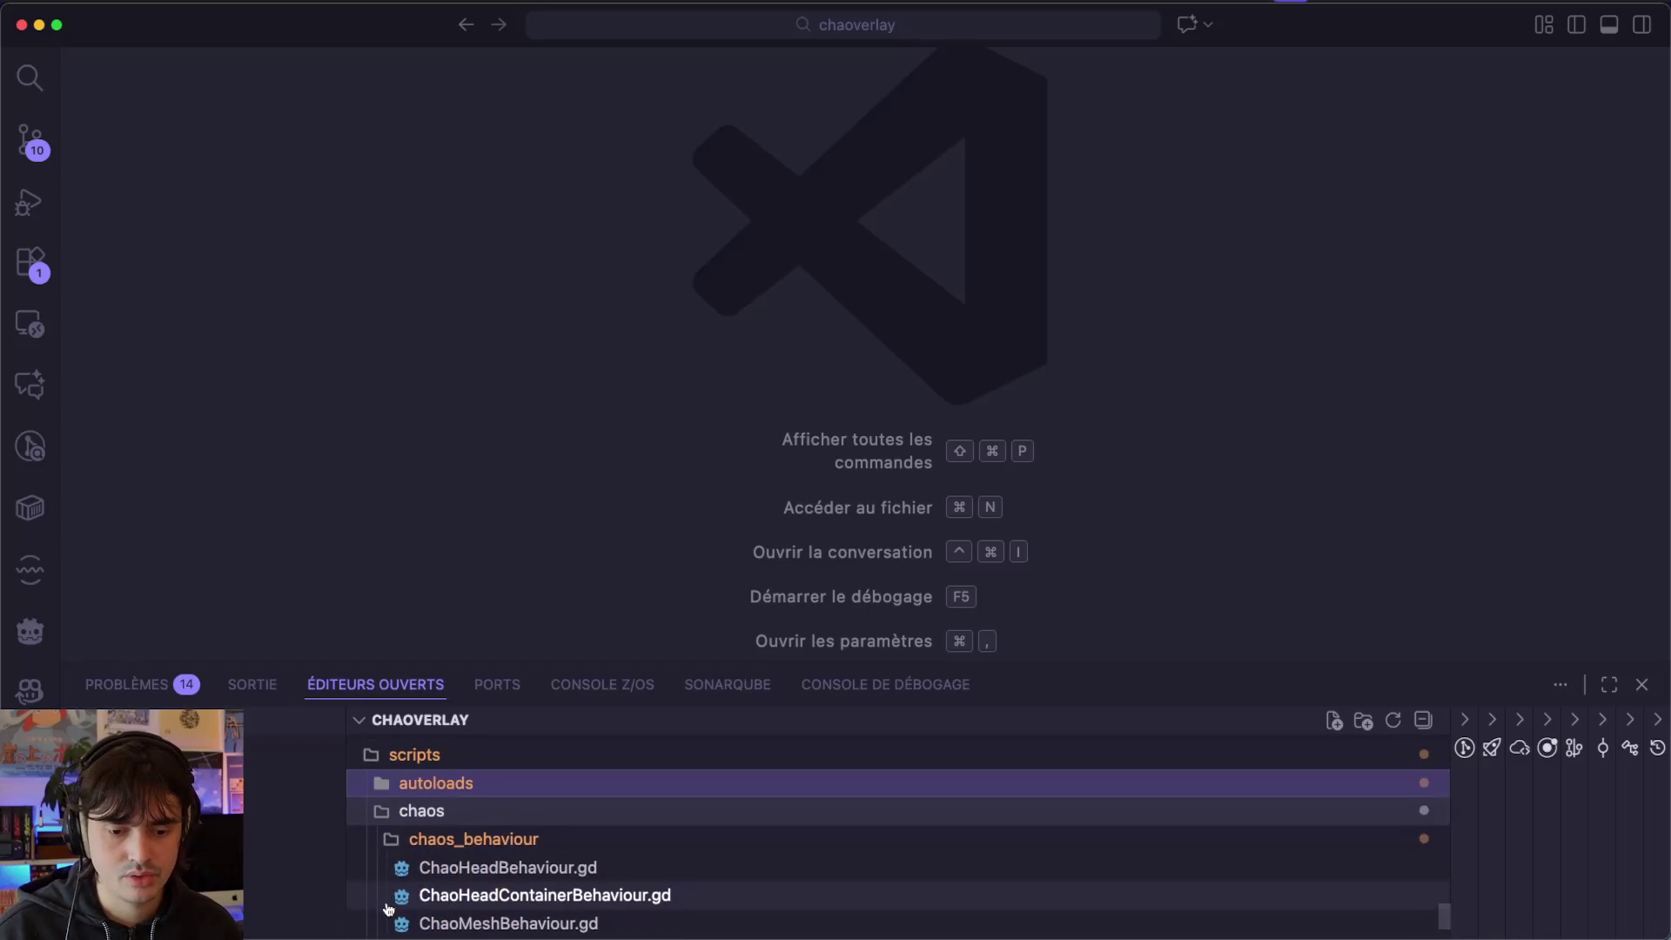
click(406, 840)
click(405, 811)
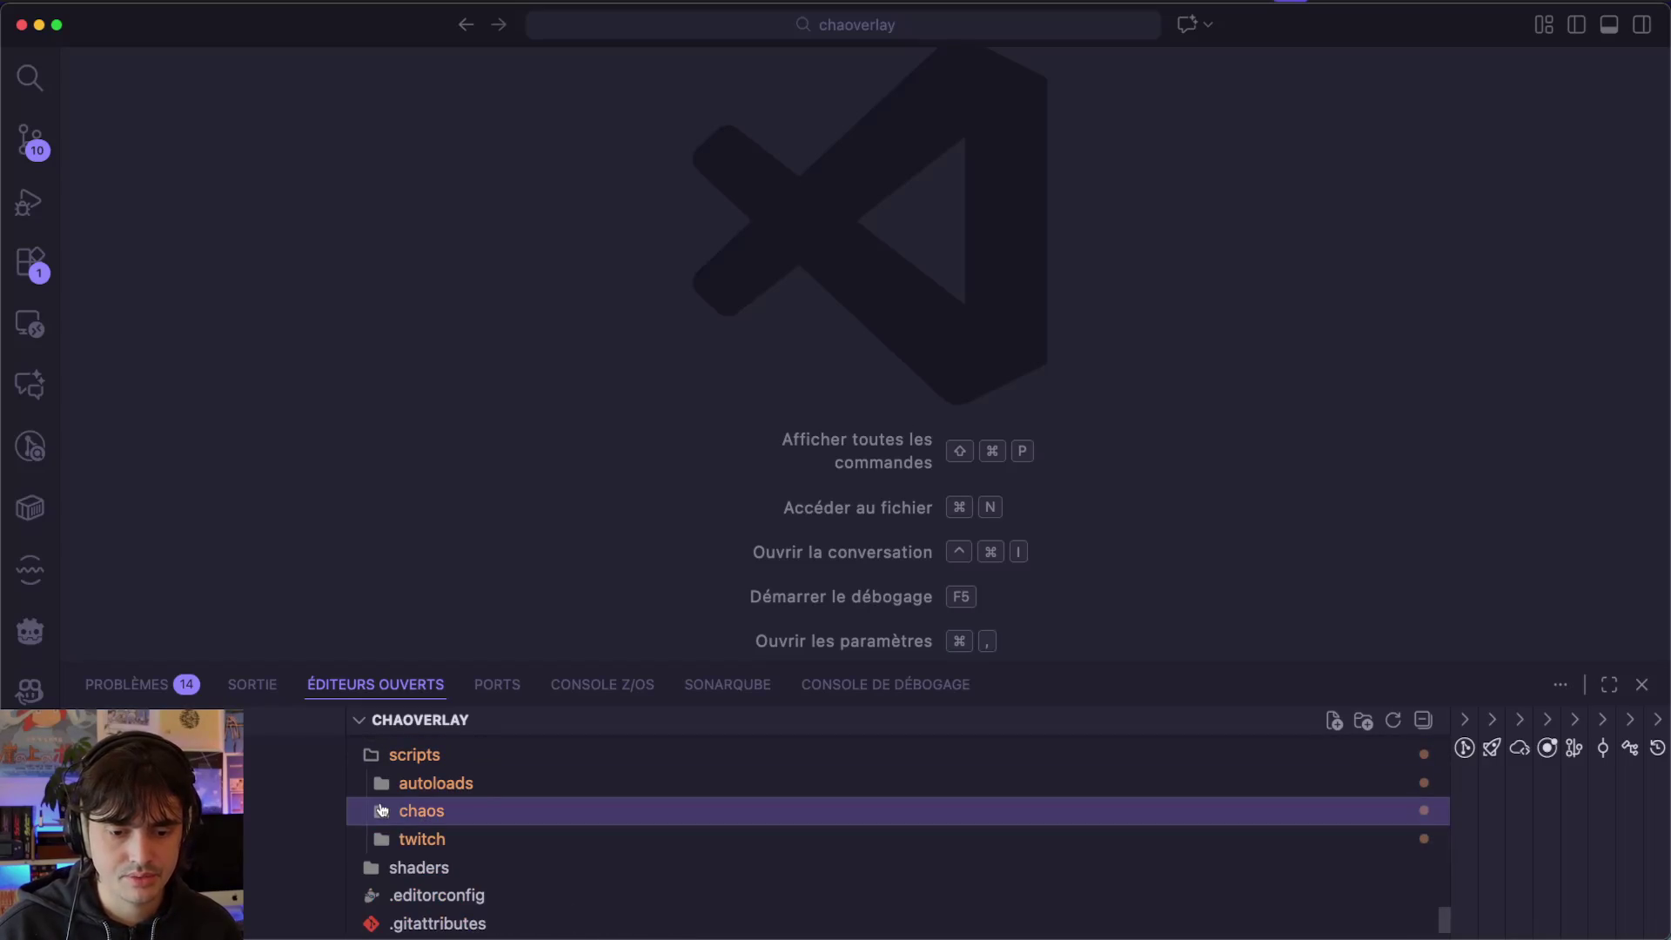
Create a new folder named 'shop' inside the scripts folder.
right_click(410, 771)
click(540, 150)
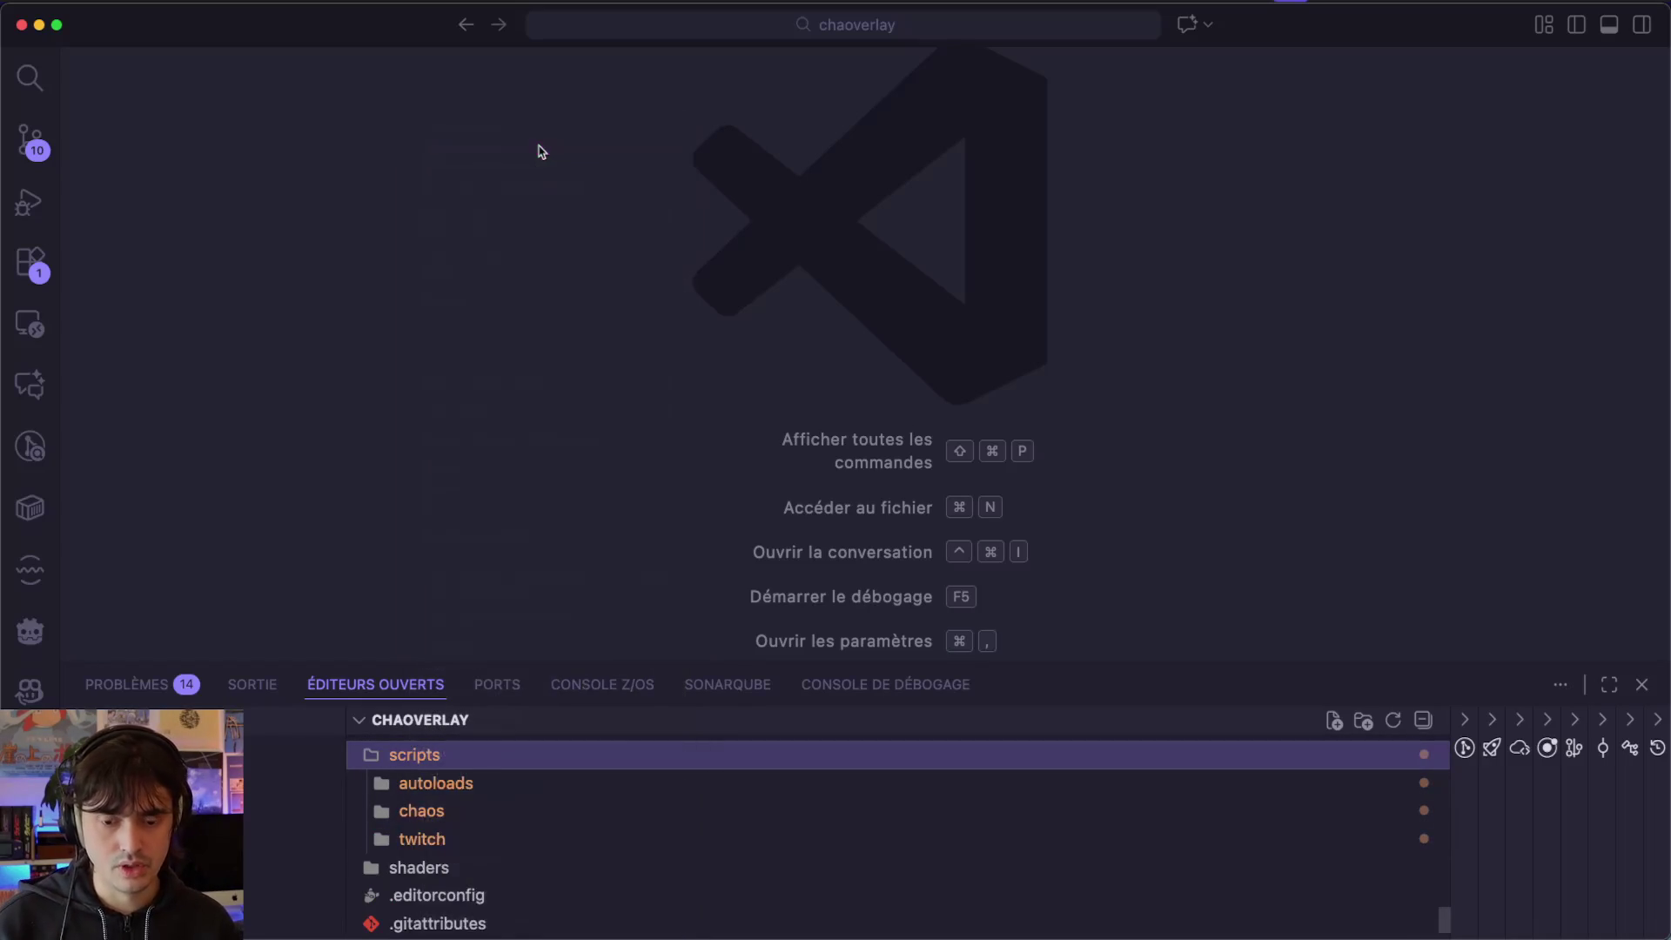
text(shop)
key(Return)
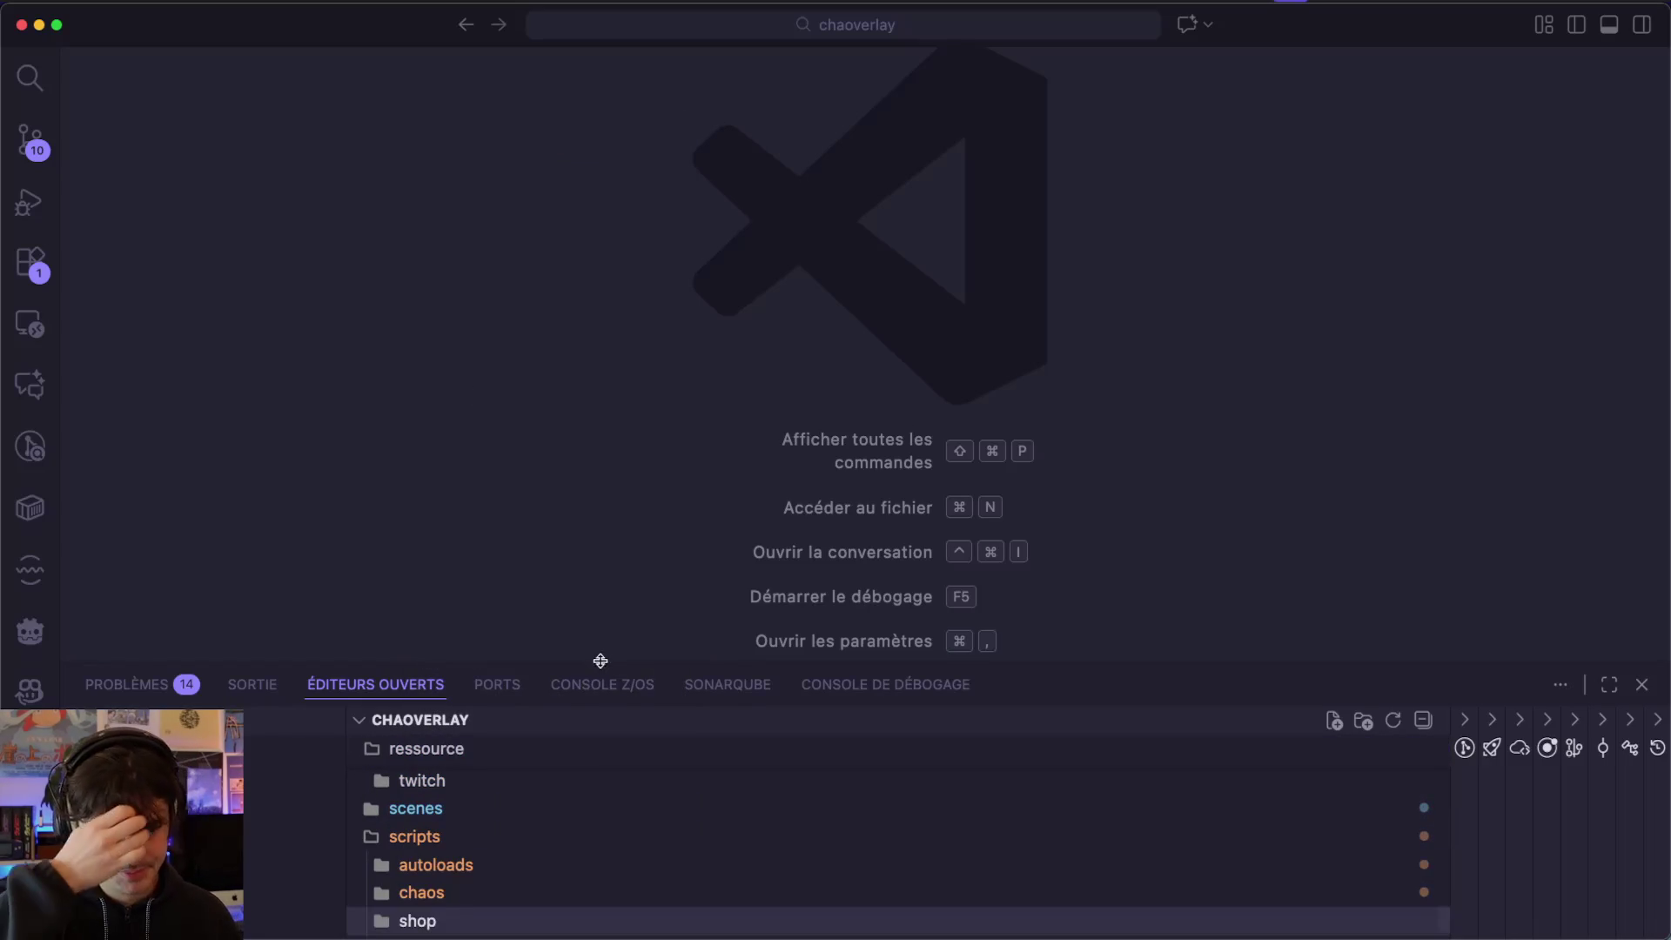
scroll(507, 791, down, 3)
Create a new file ShopMeshBehaviour.gd inside the shop folder.
click(468, 851)
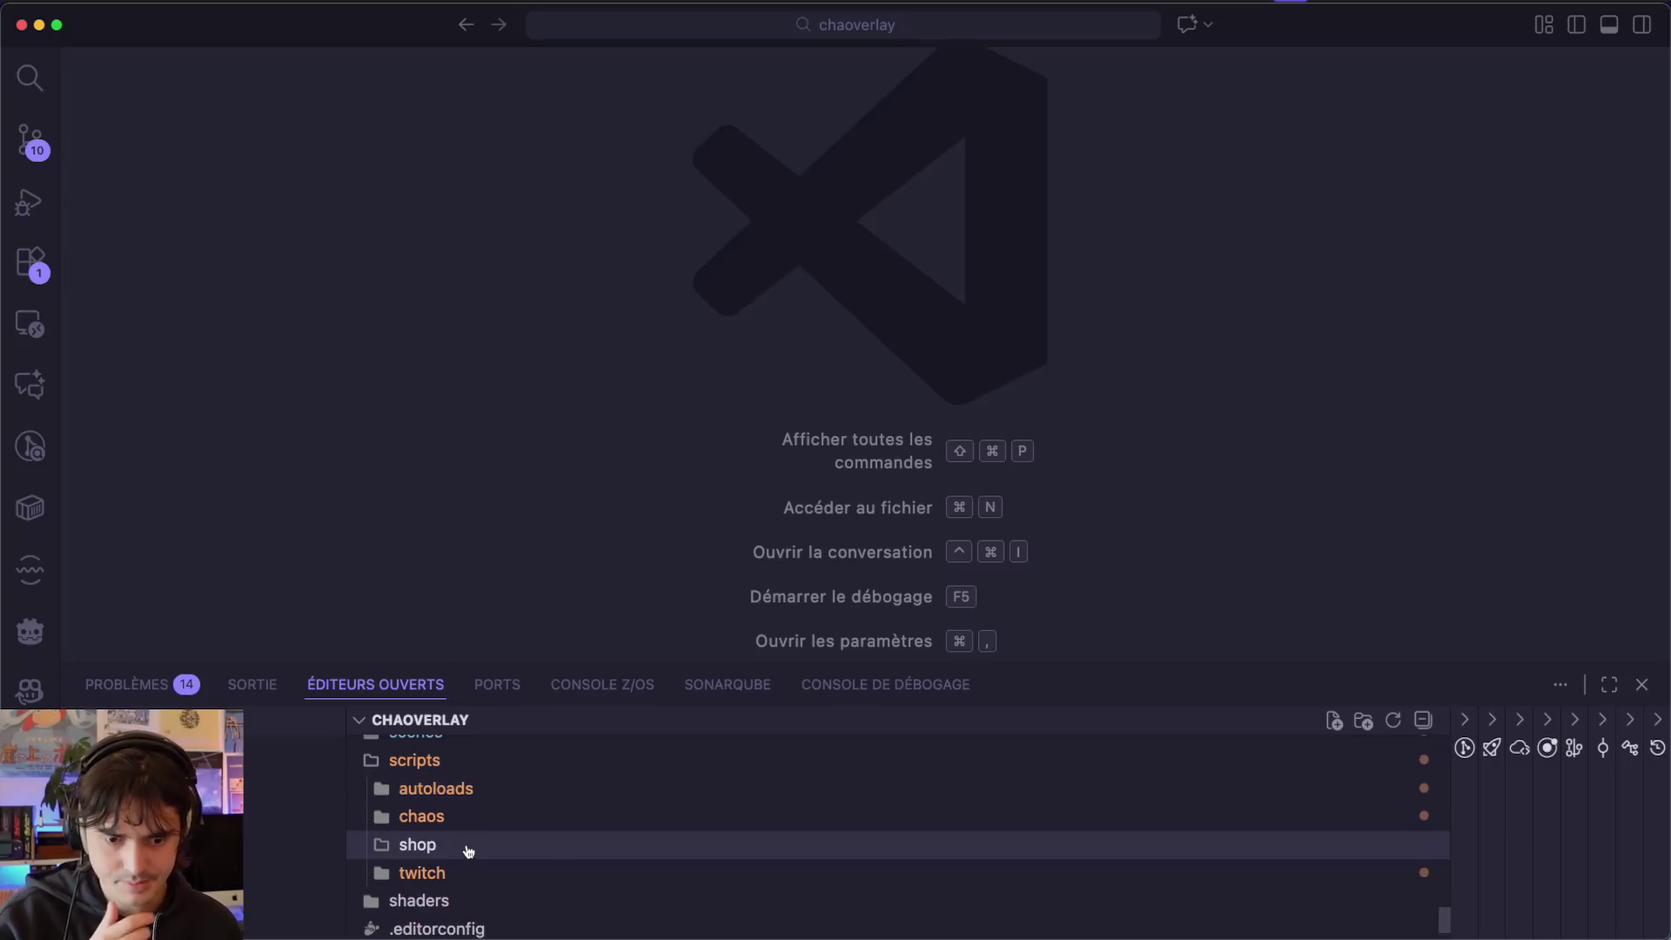
right_click(468, 851)
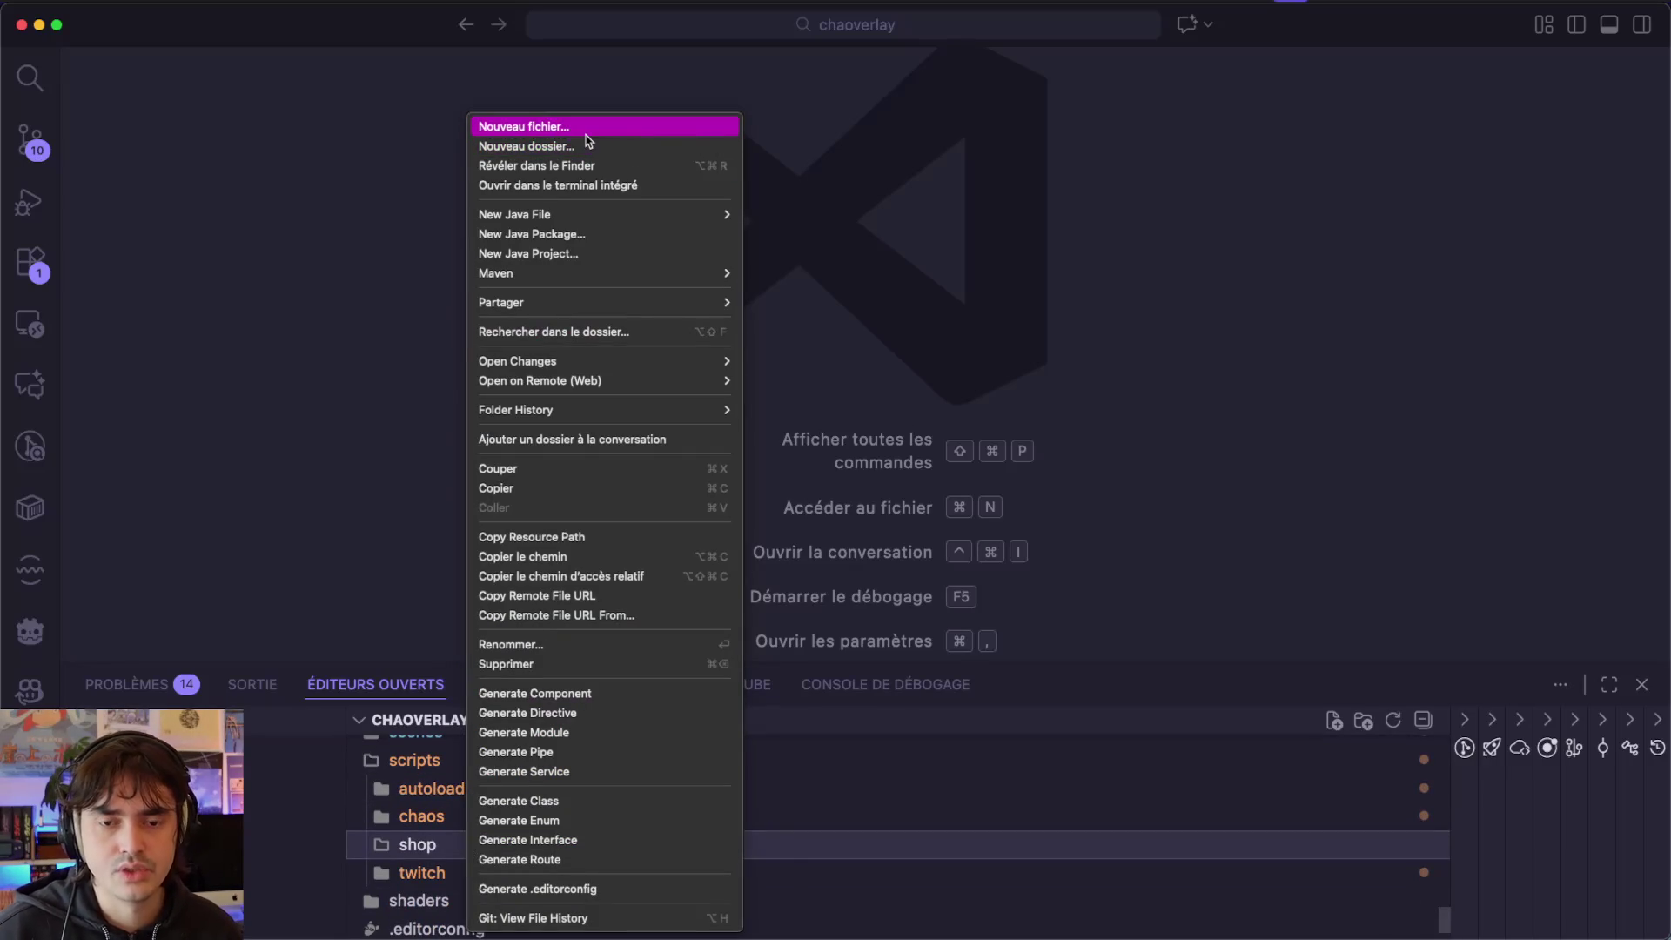
click(586, 134)
text(Mesh)
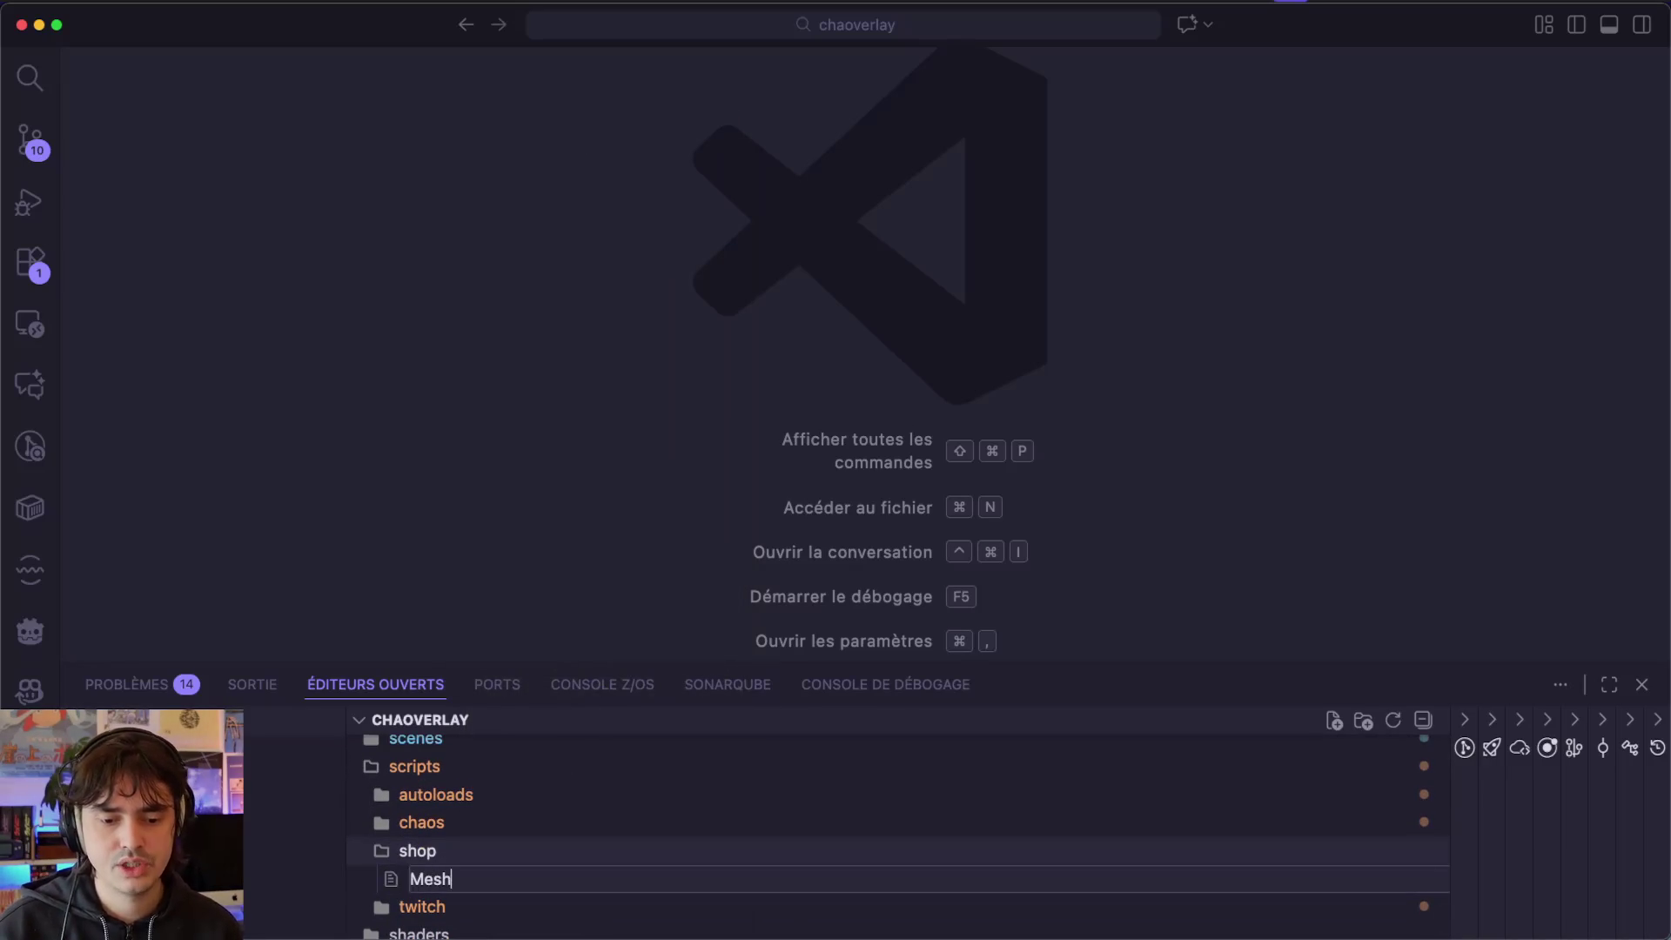
key(super+a)
text(Mes)
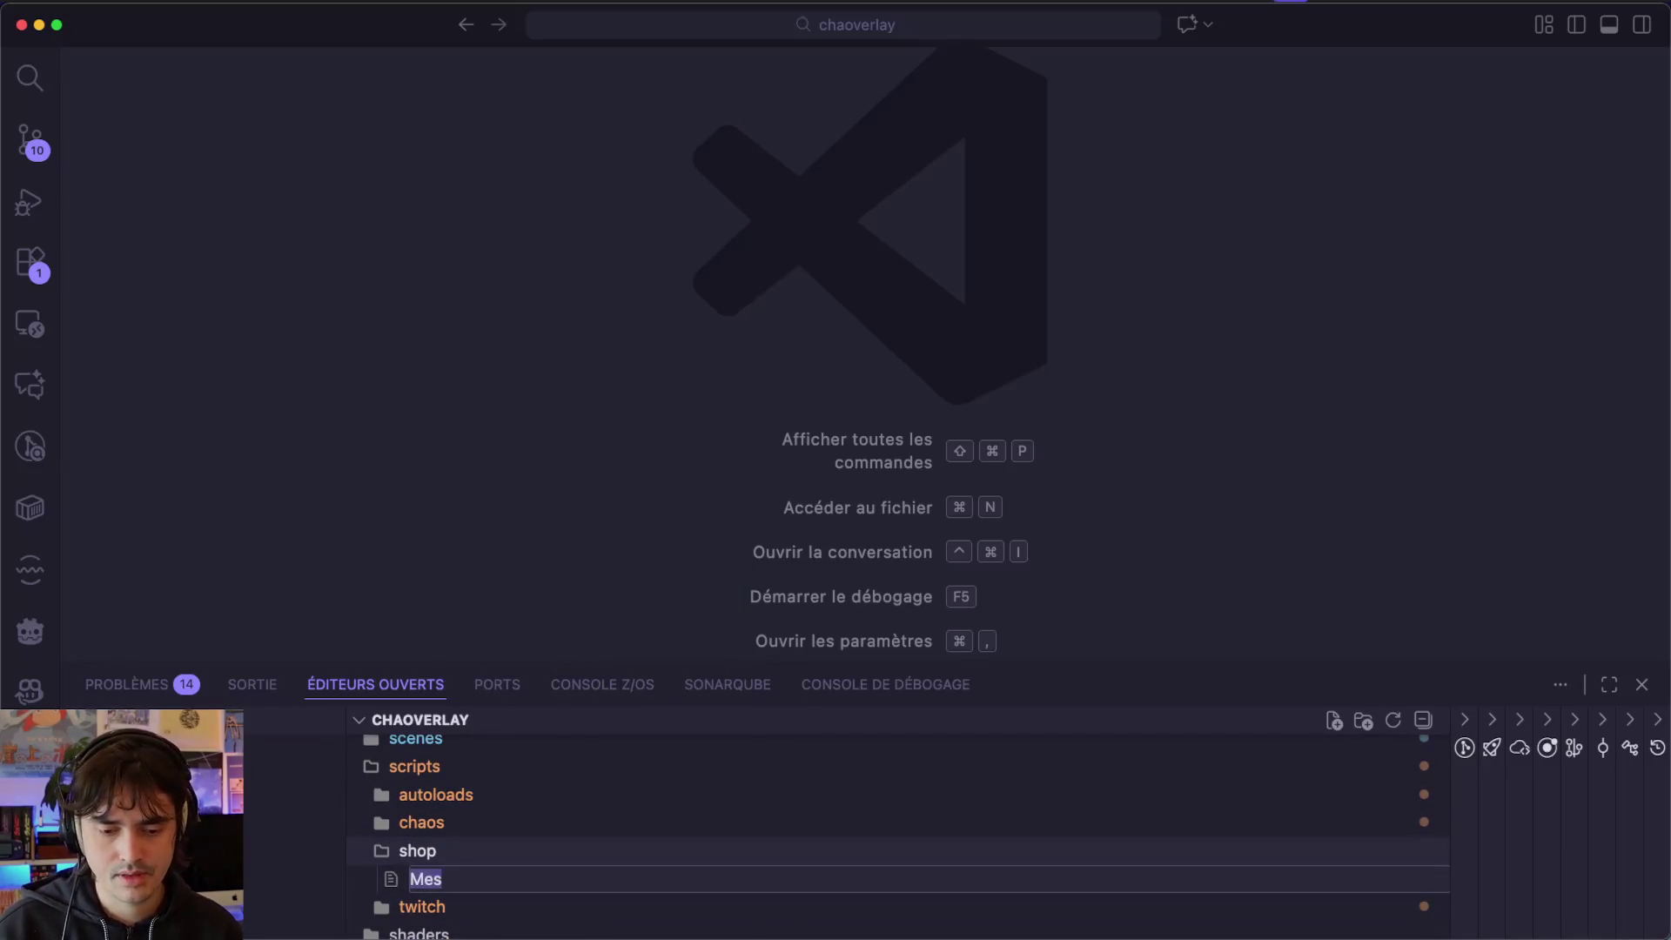
text(ShopMesh)
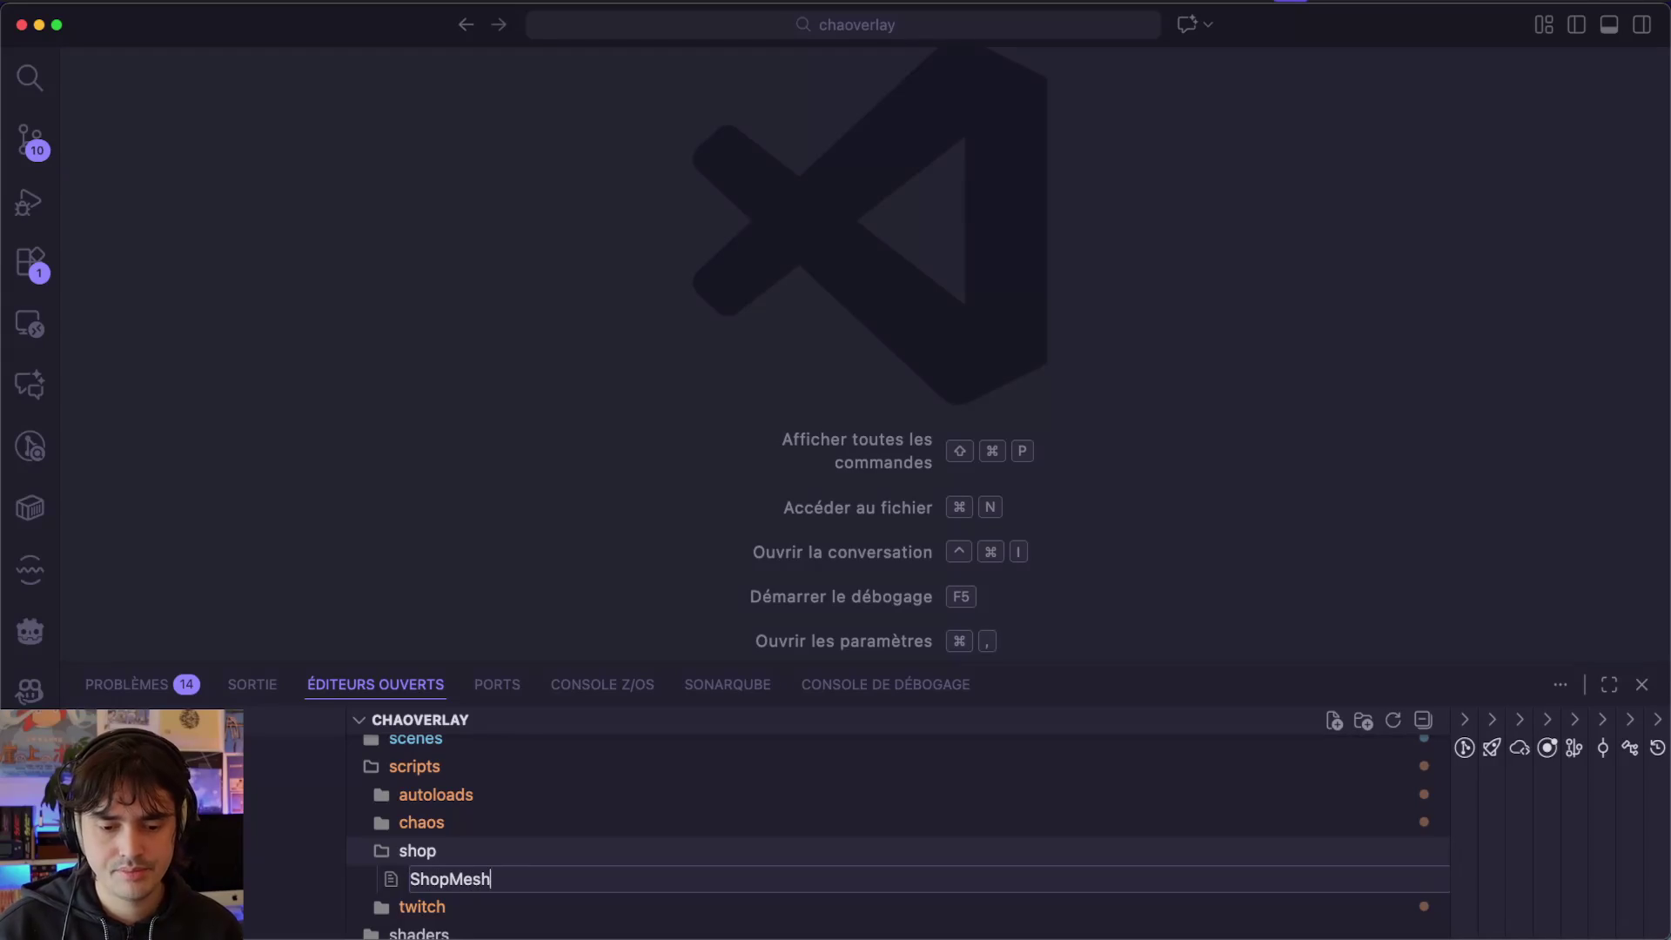
text(Bahv)
key(BackSpace)
key(BackSpace)
key(BackSpace)
text(eha)
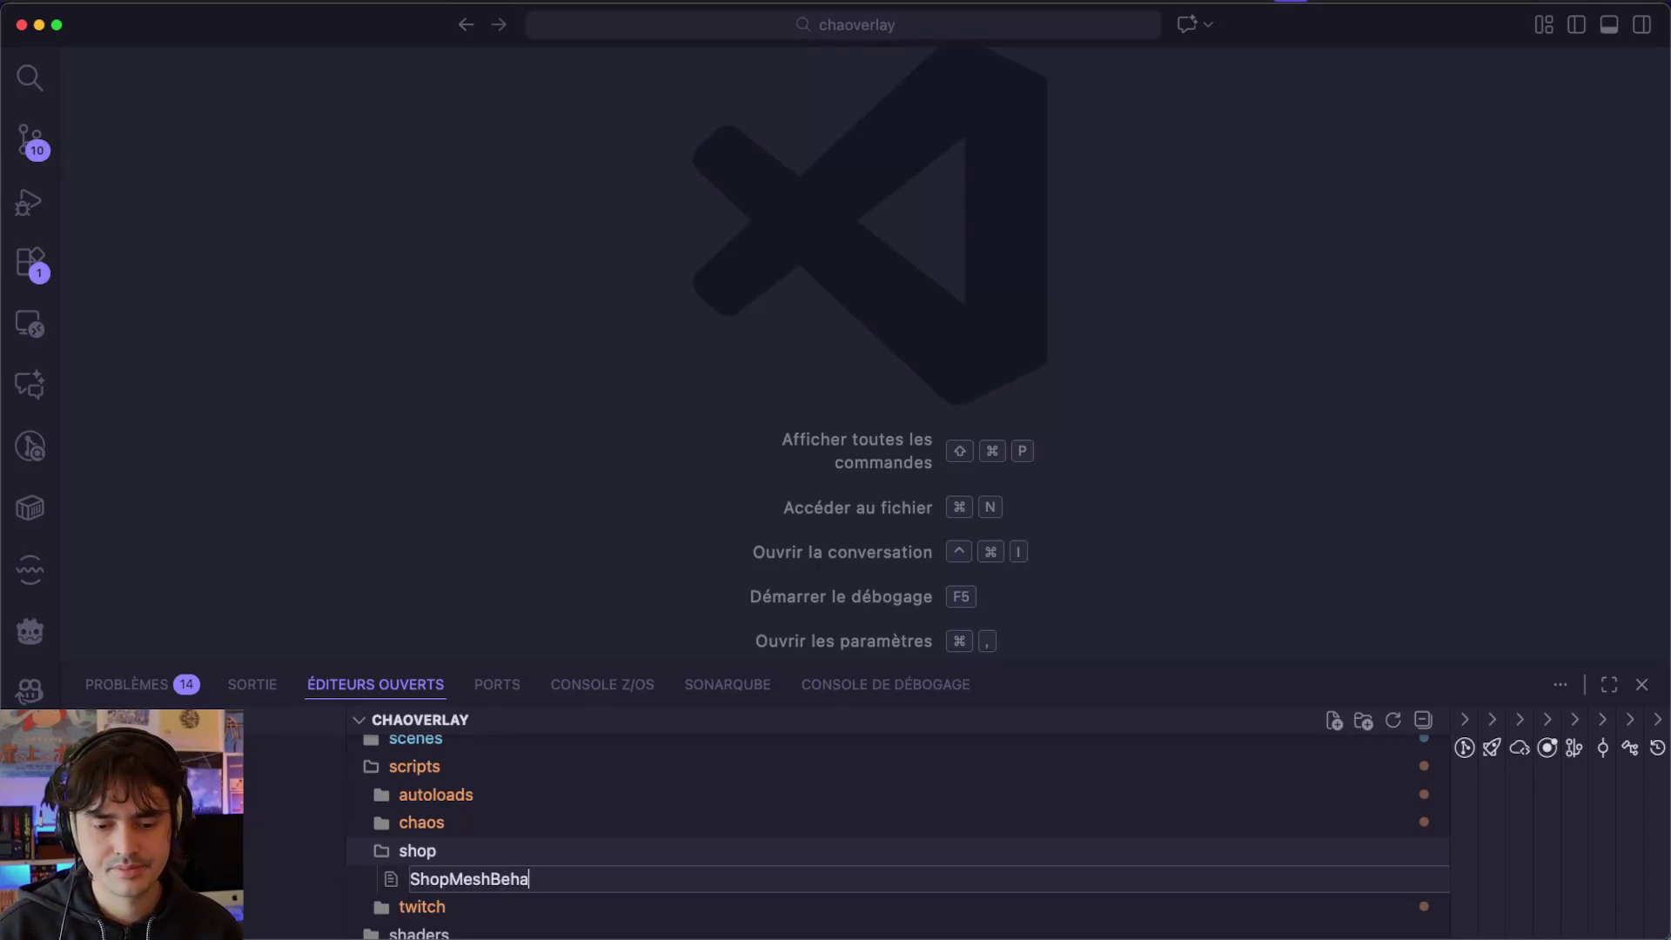
text(viour.)
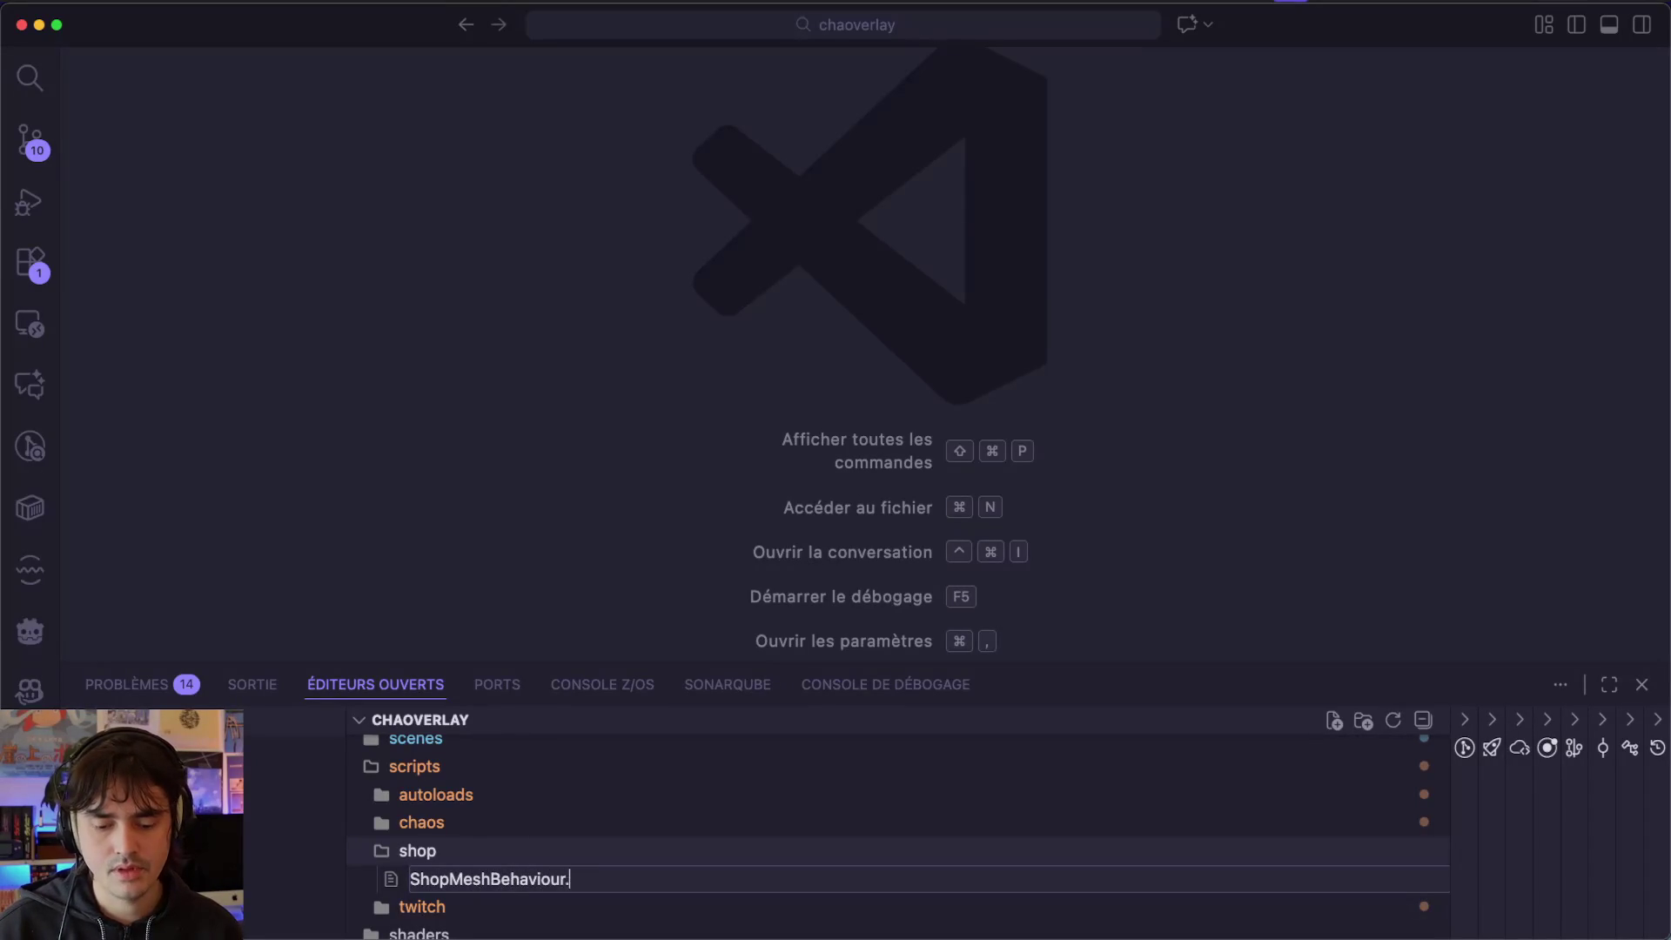
text(gd)
key(Return)
Write 'class_name ShopMeshBehaviour' and 'extends MeshInstance3D' in the file and save it.
text(class)
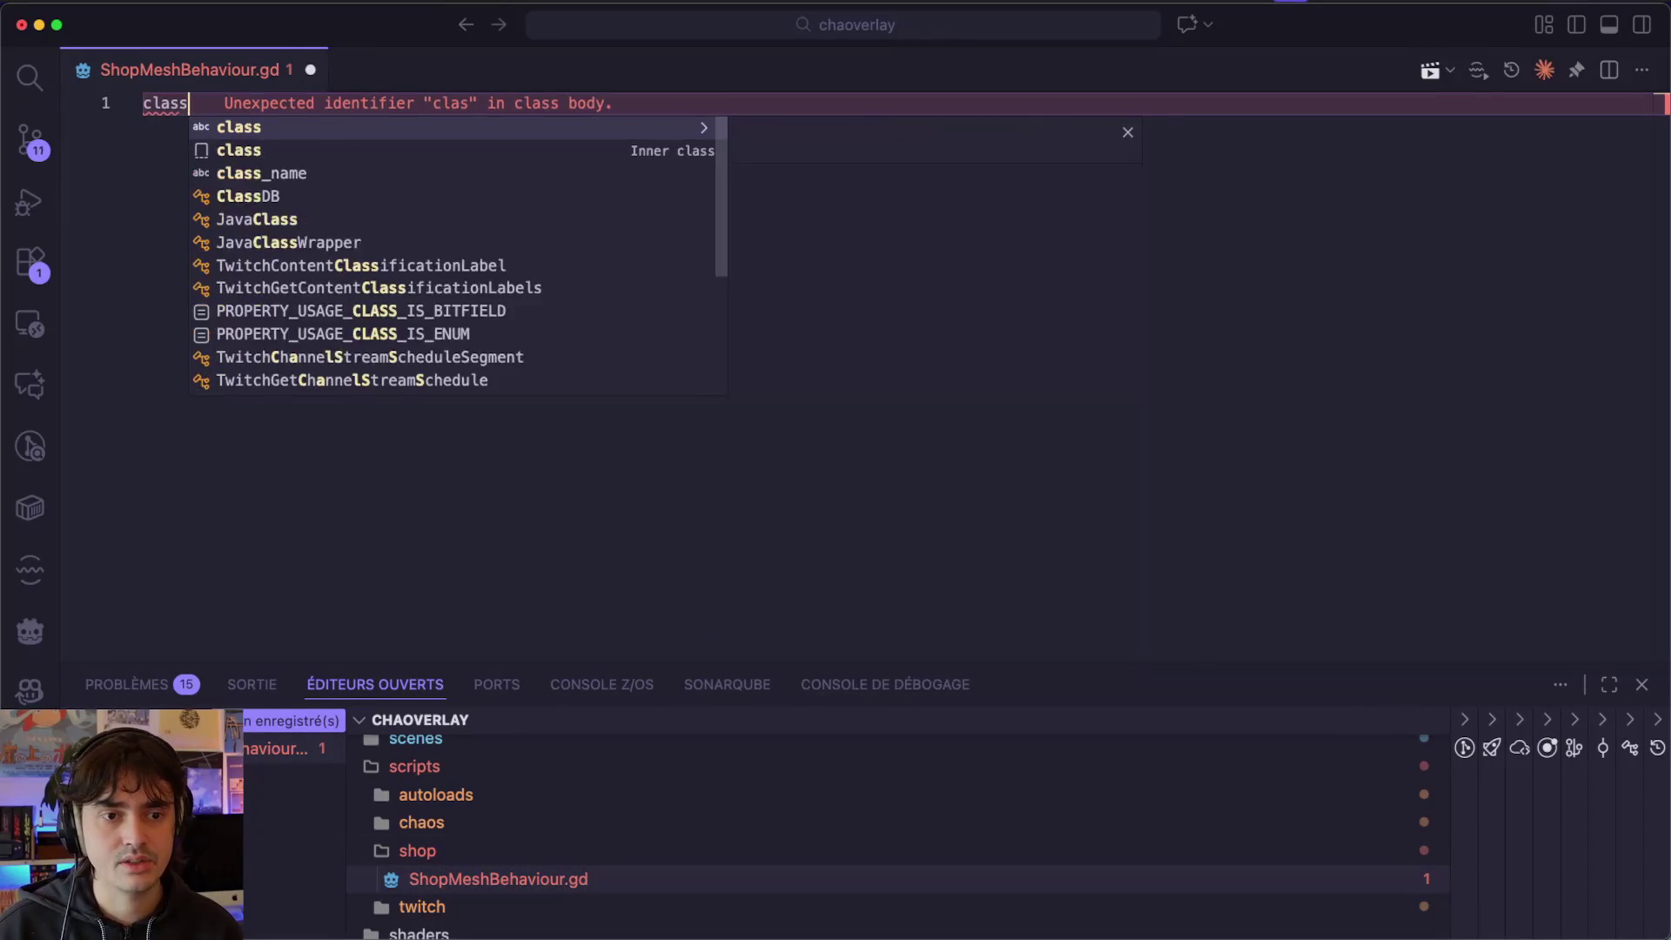
text(_name Sh)
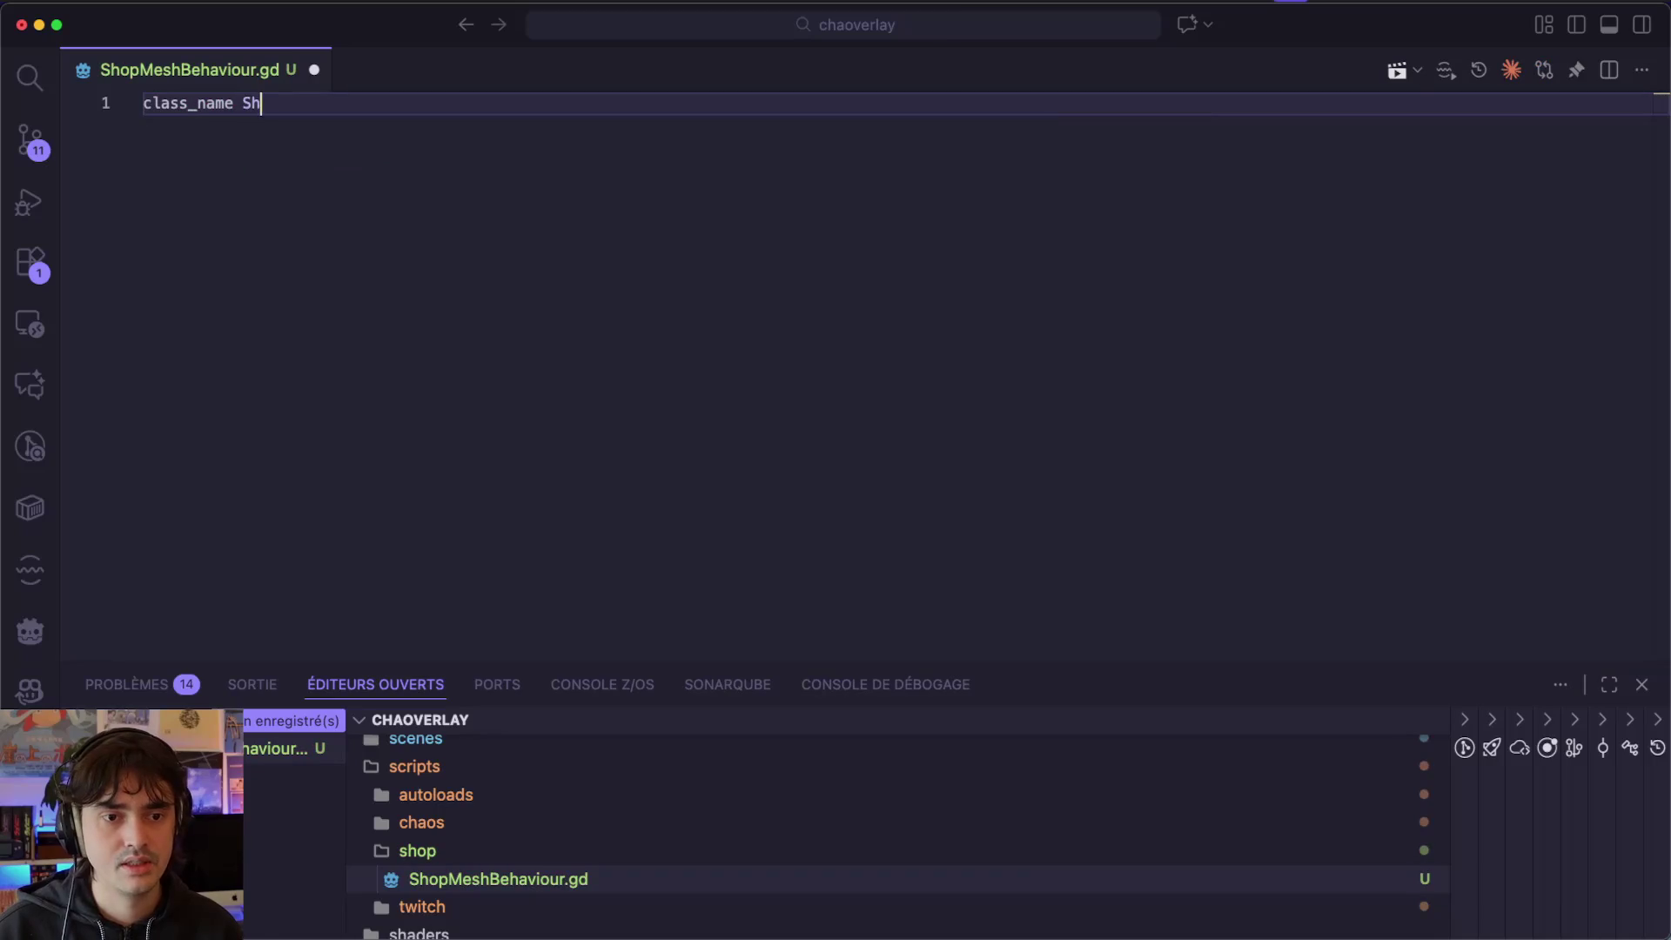
text(opMeshBeja)
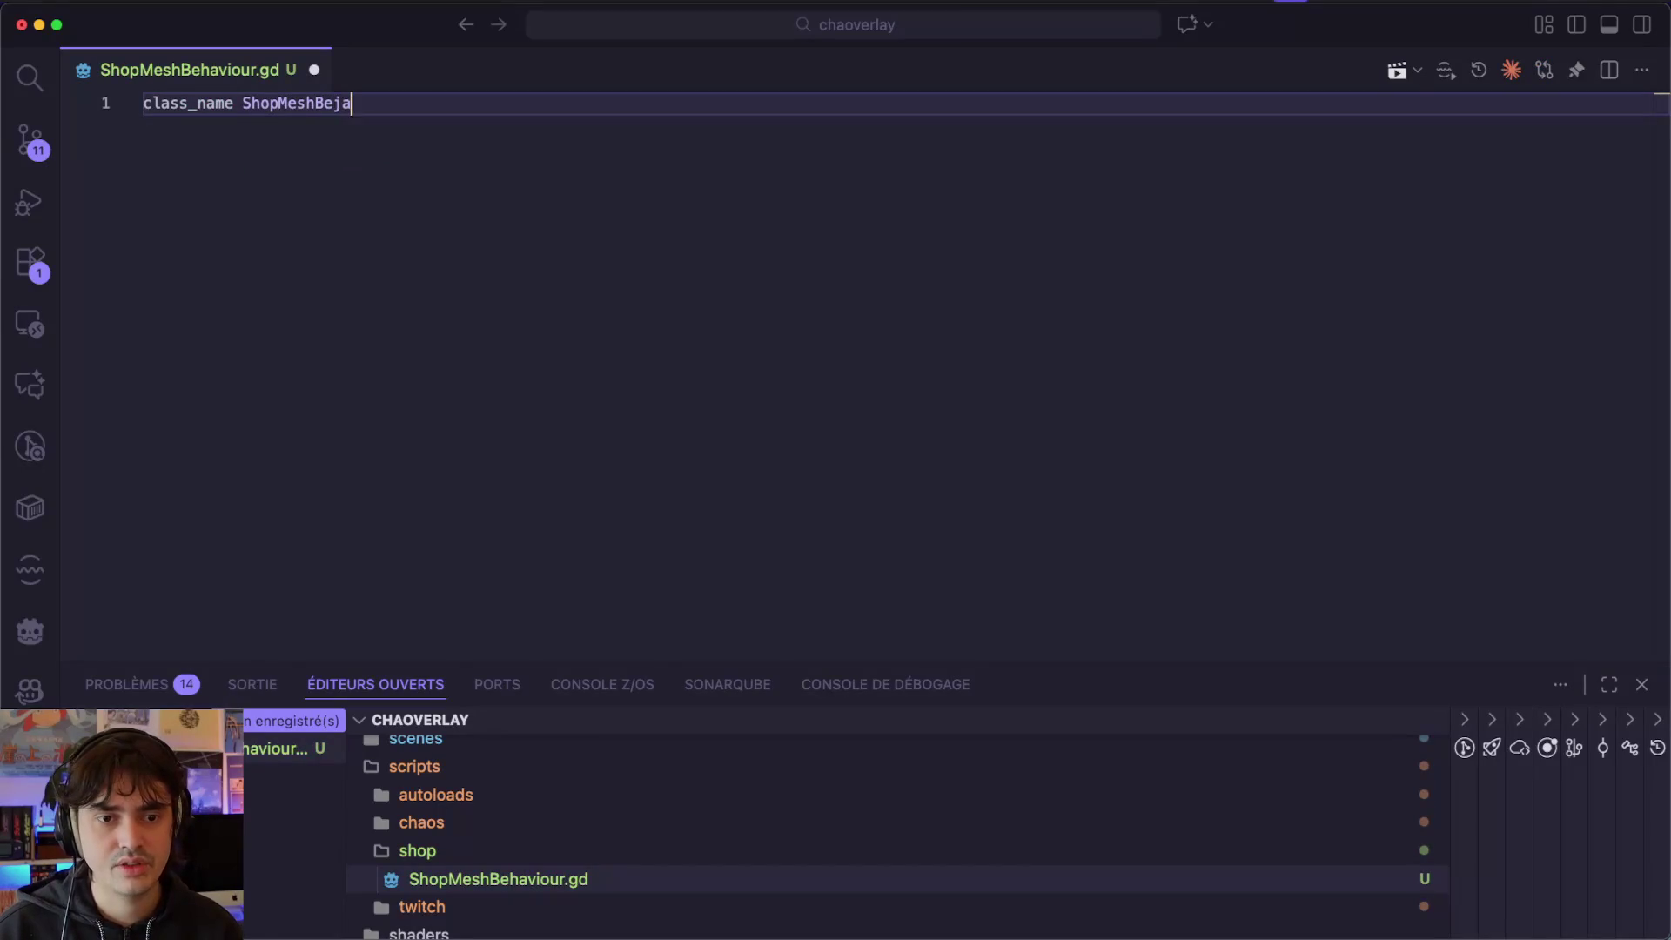
key(BackSpace)
key(BackSpace)
text(haviour)
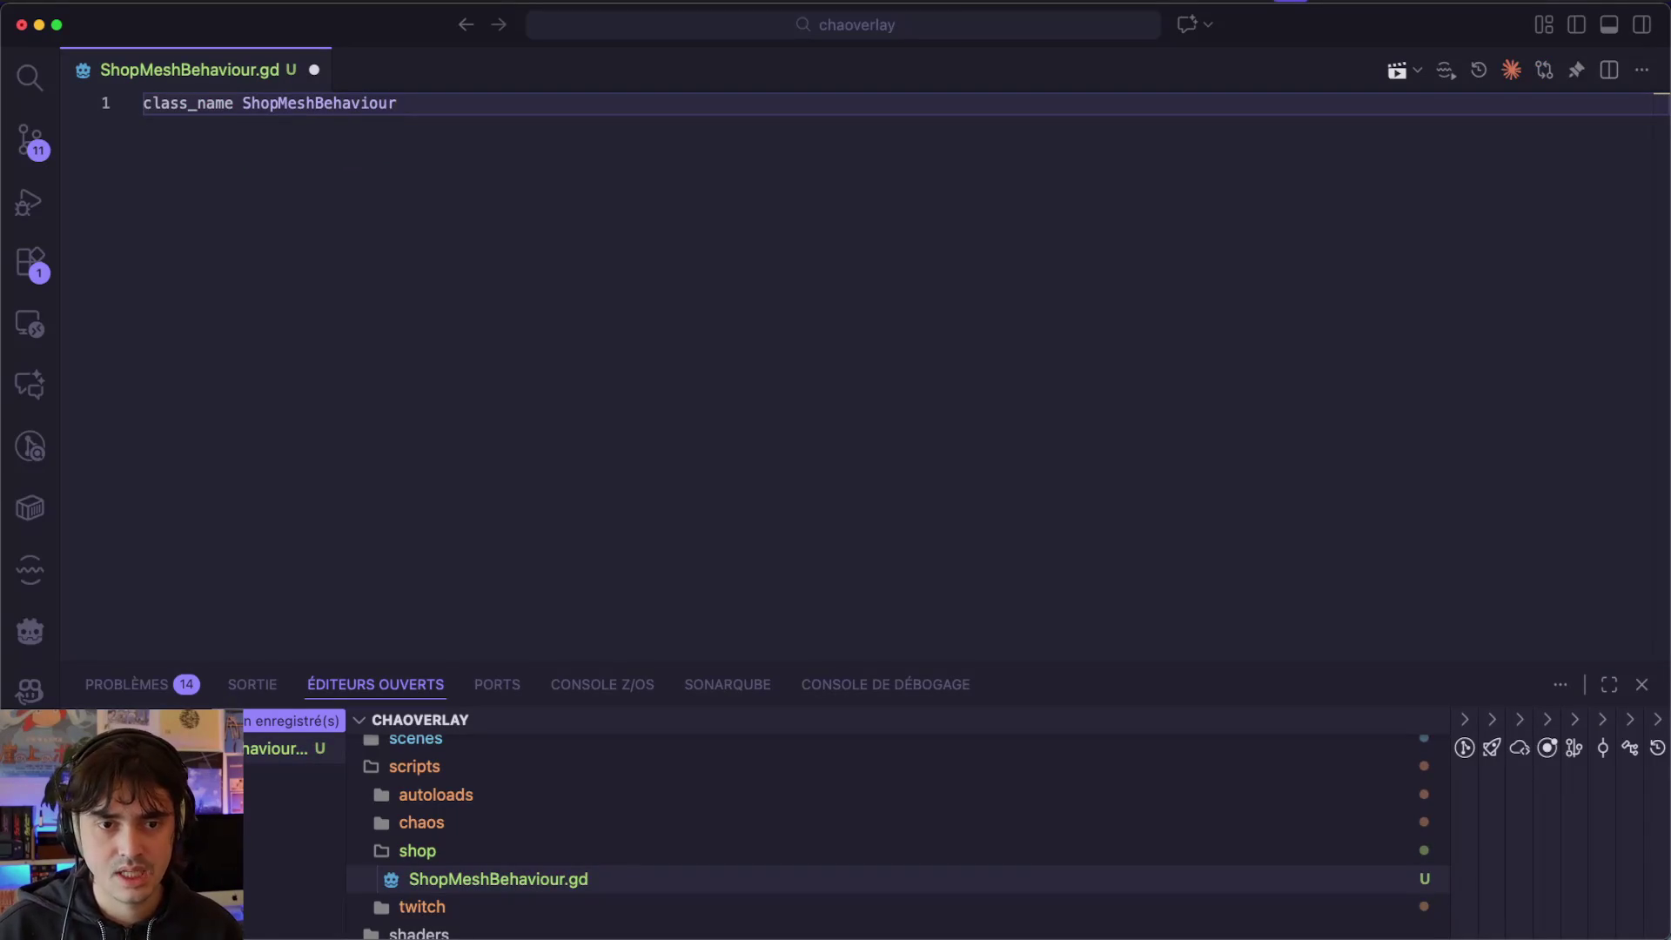
key(Return)
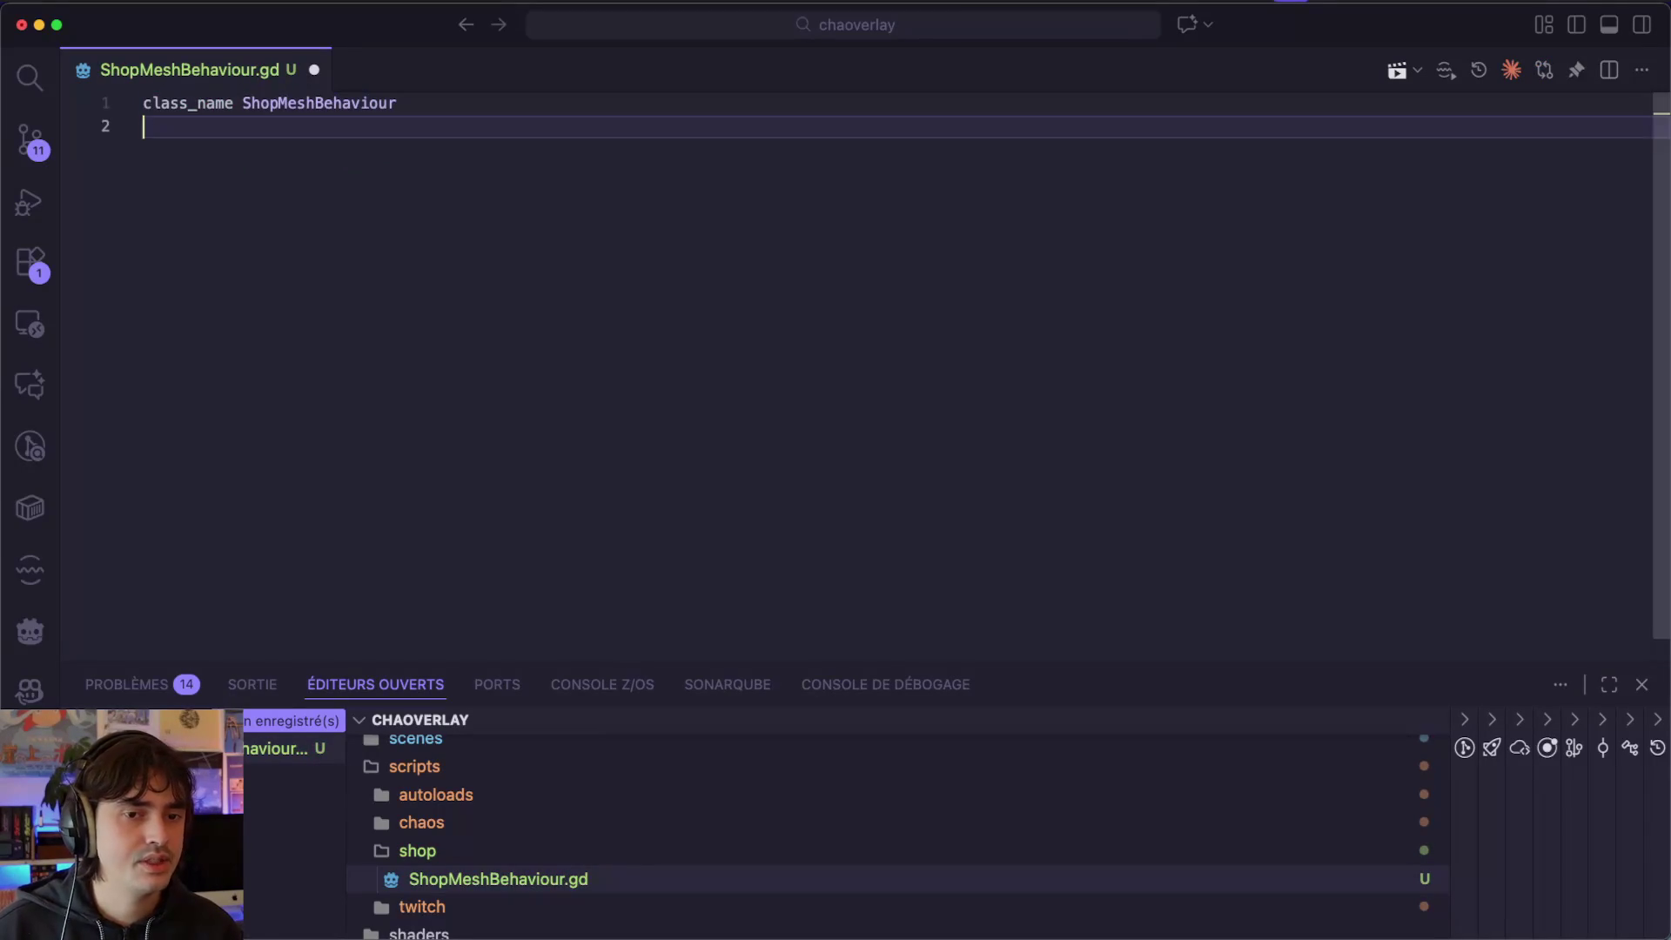
text(extends MeshInst)
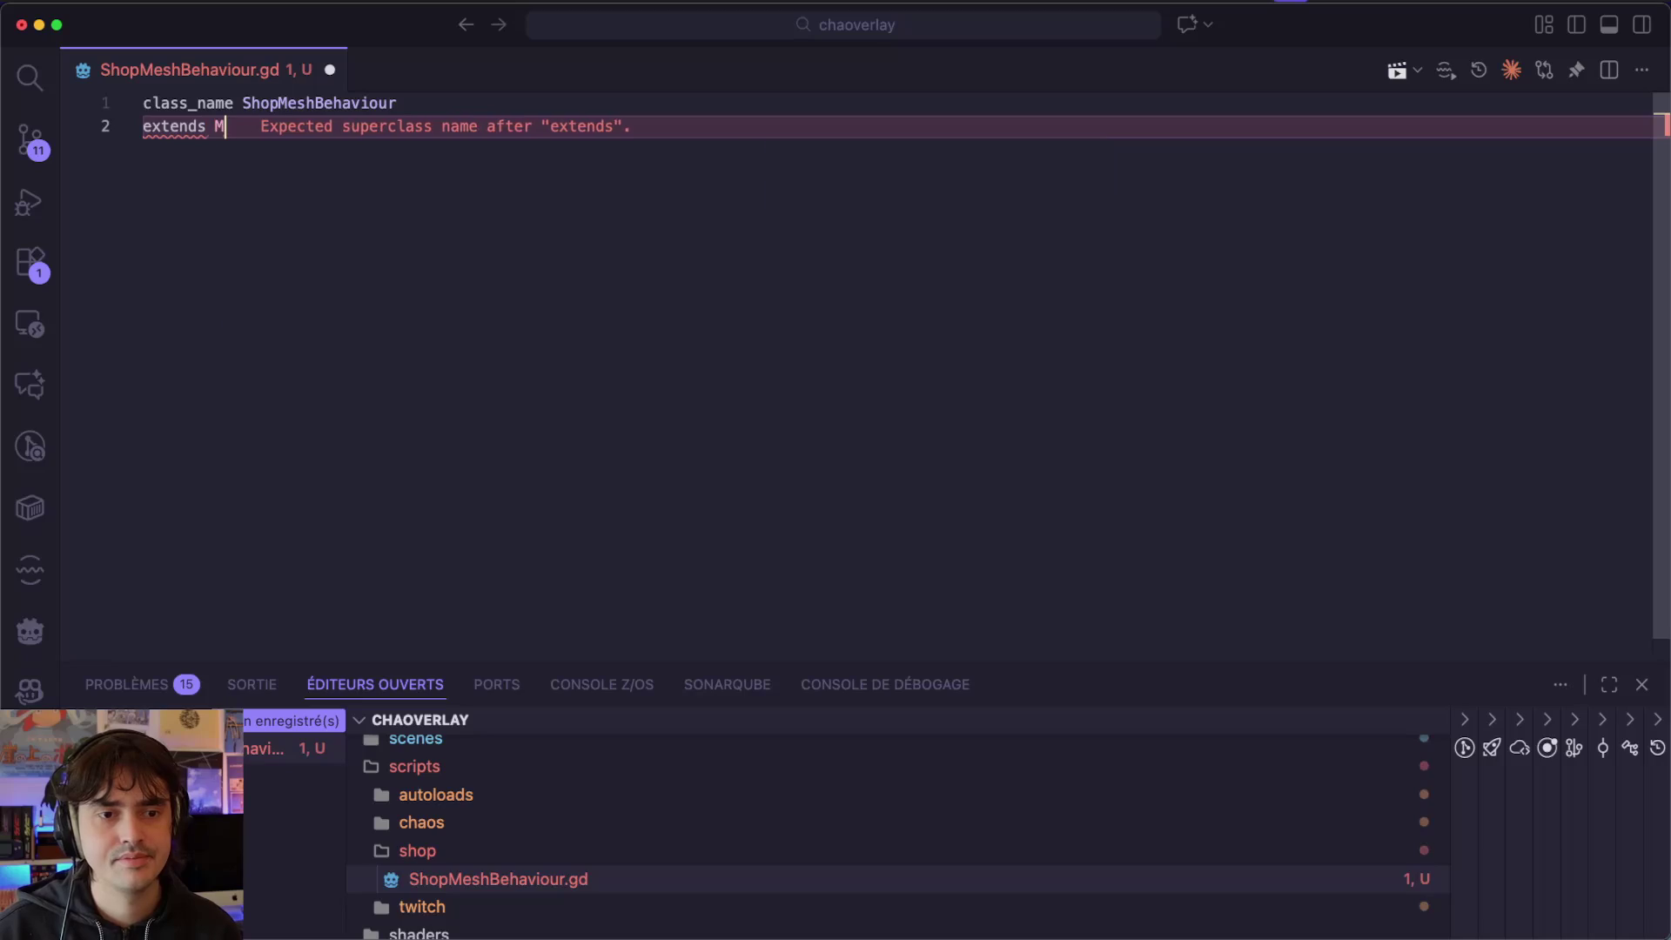
key(Down)
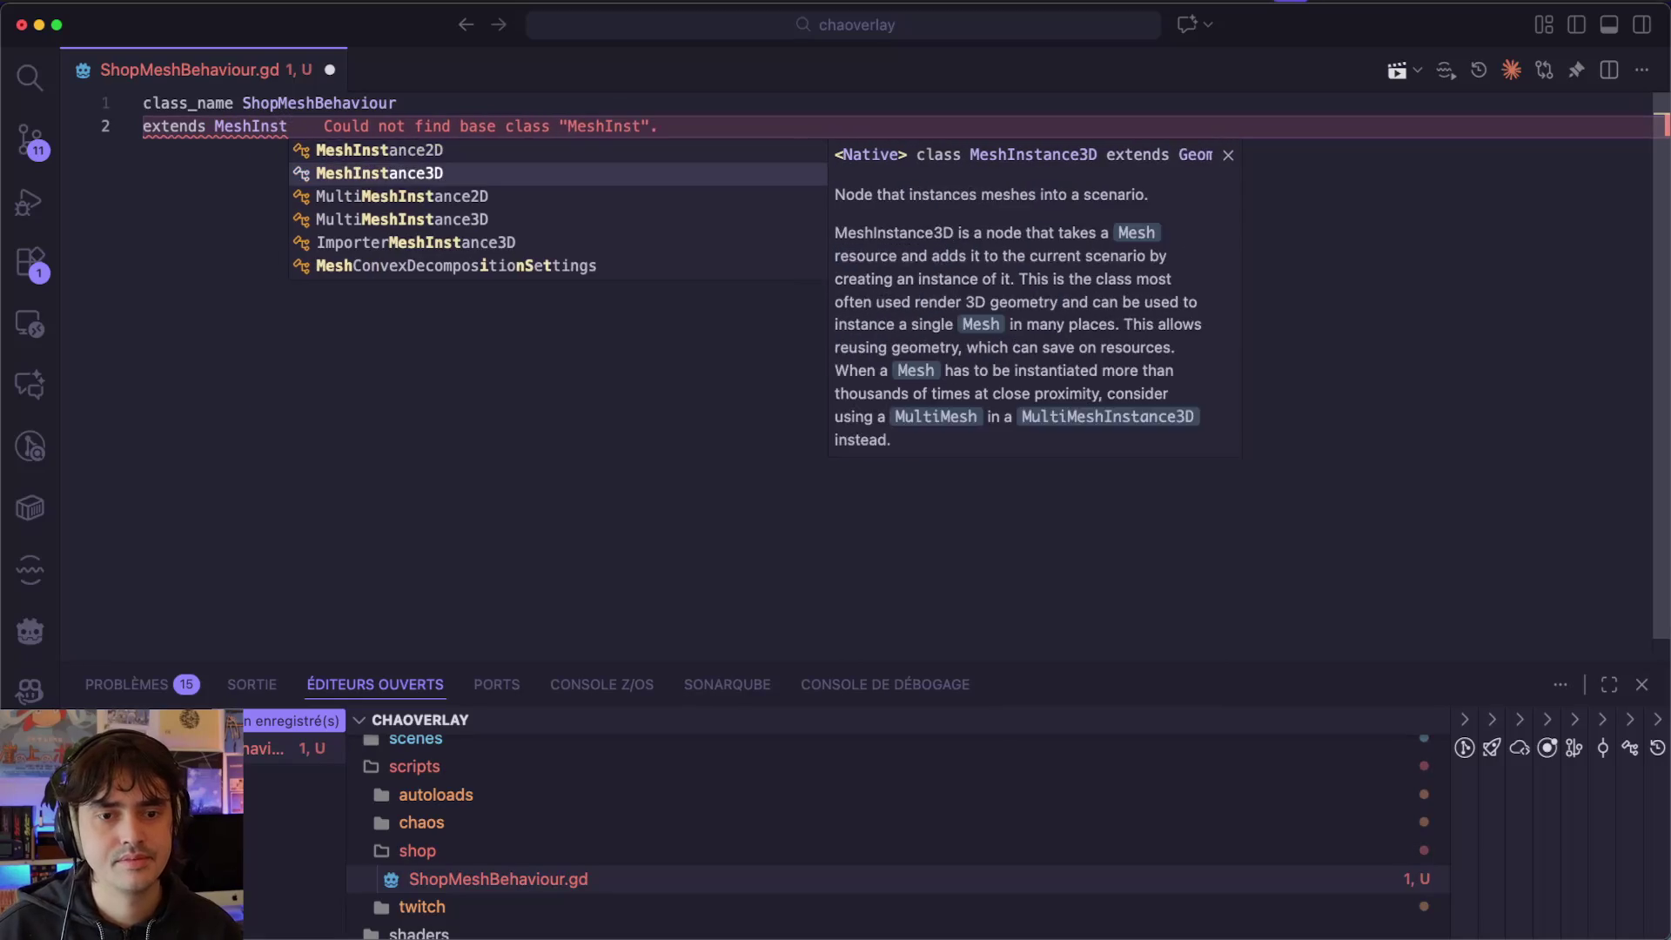
key(Return)
key(Return)
key(Return)
key(super+s)
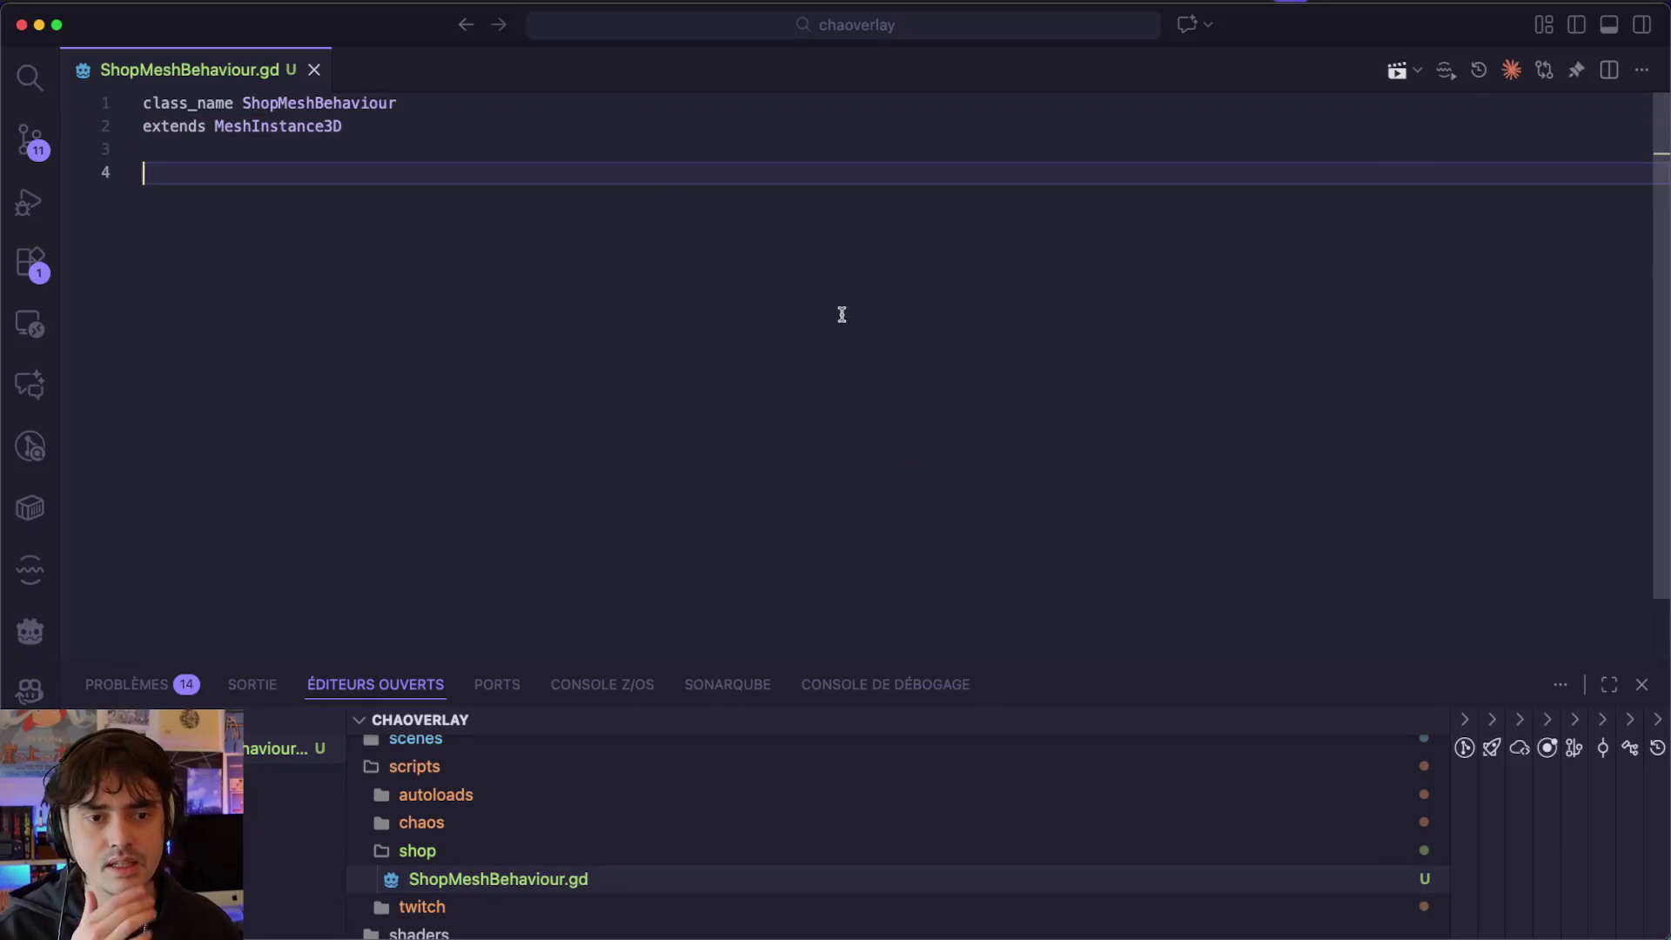
key(super+Tab)
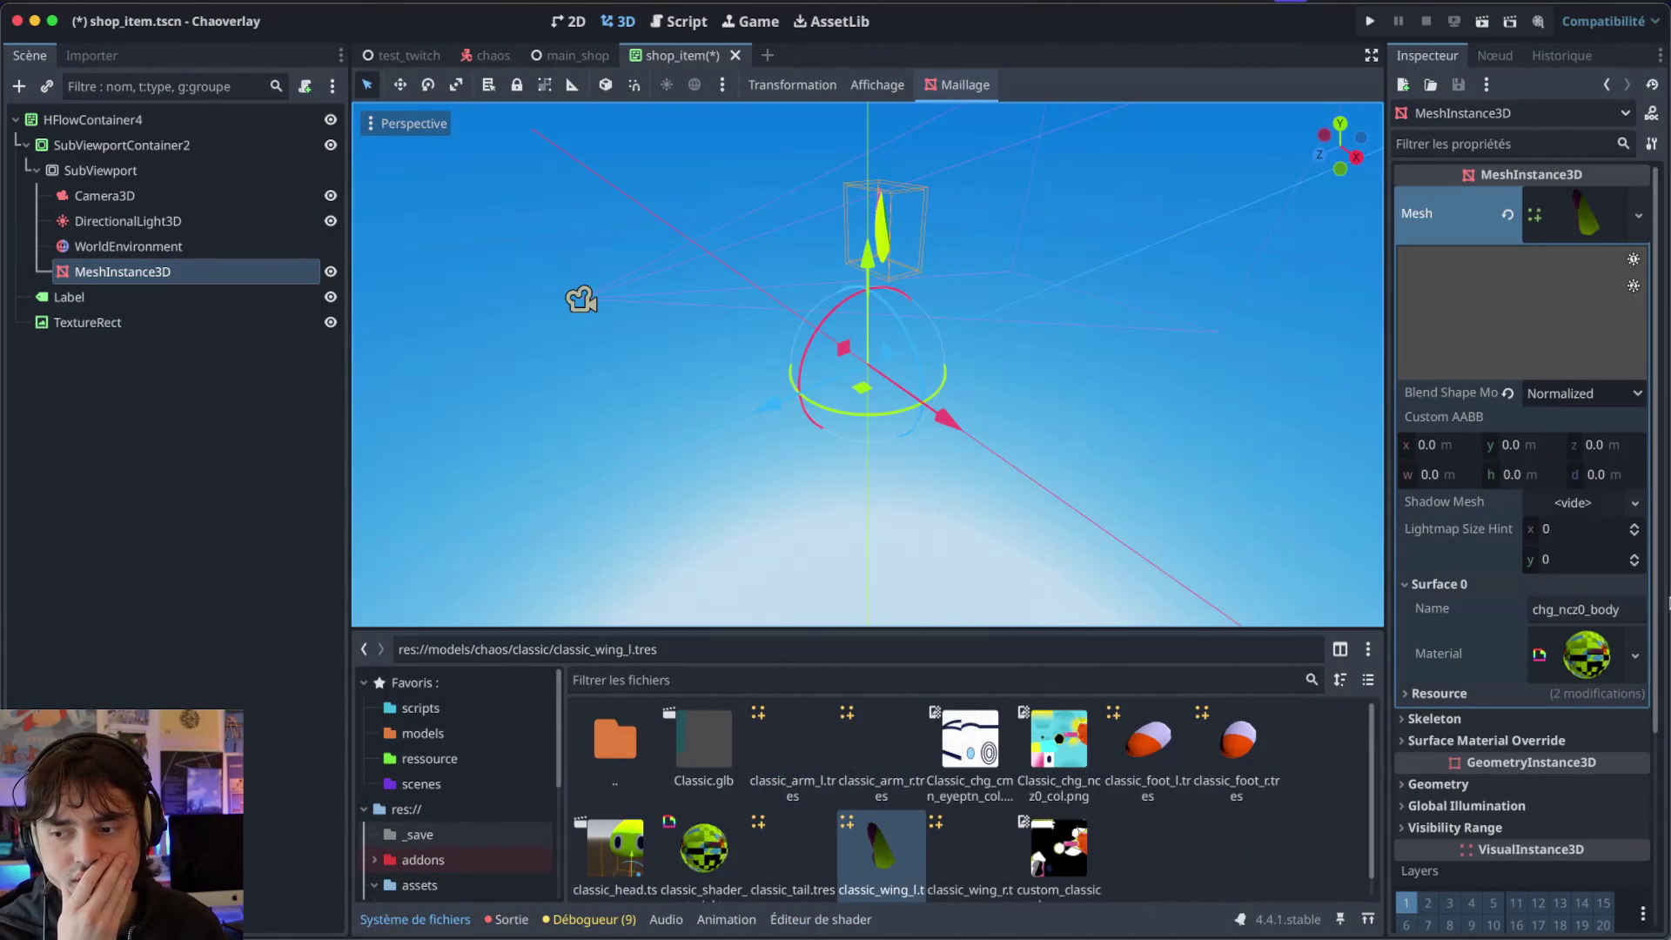
Scroll the MeshInstance3D Inspector down to its Script property, then return to VS Code.
scroll(1457, 558, down, 5)
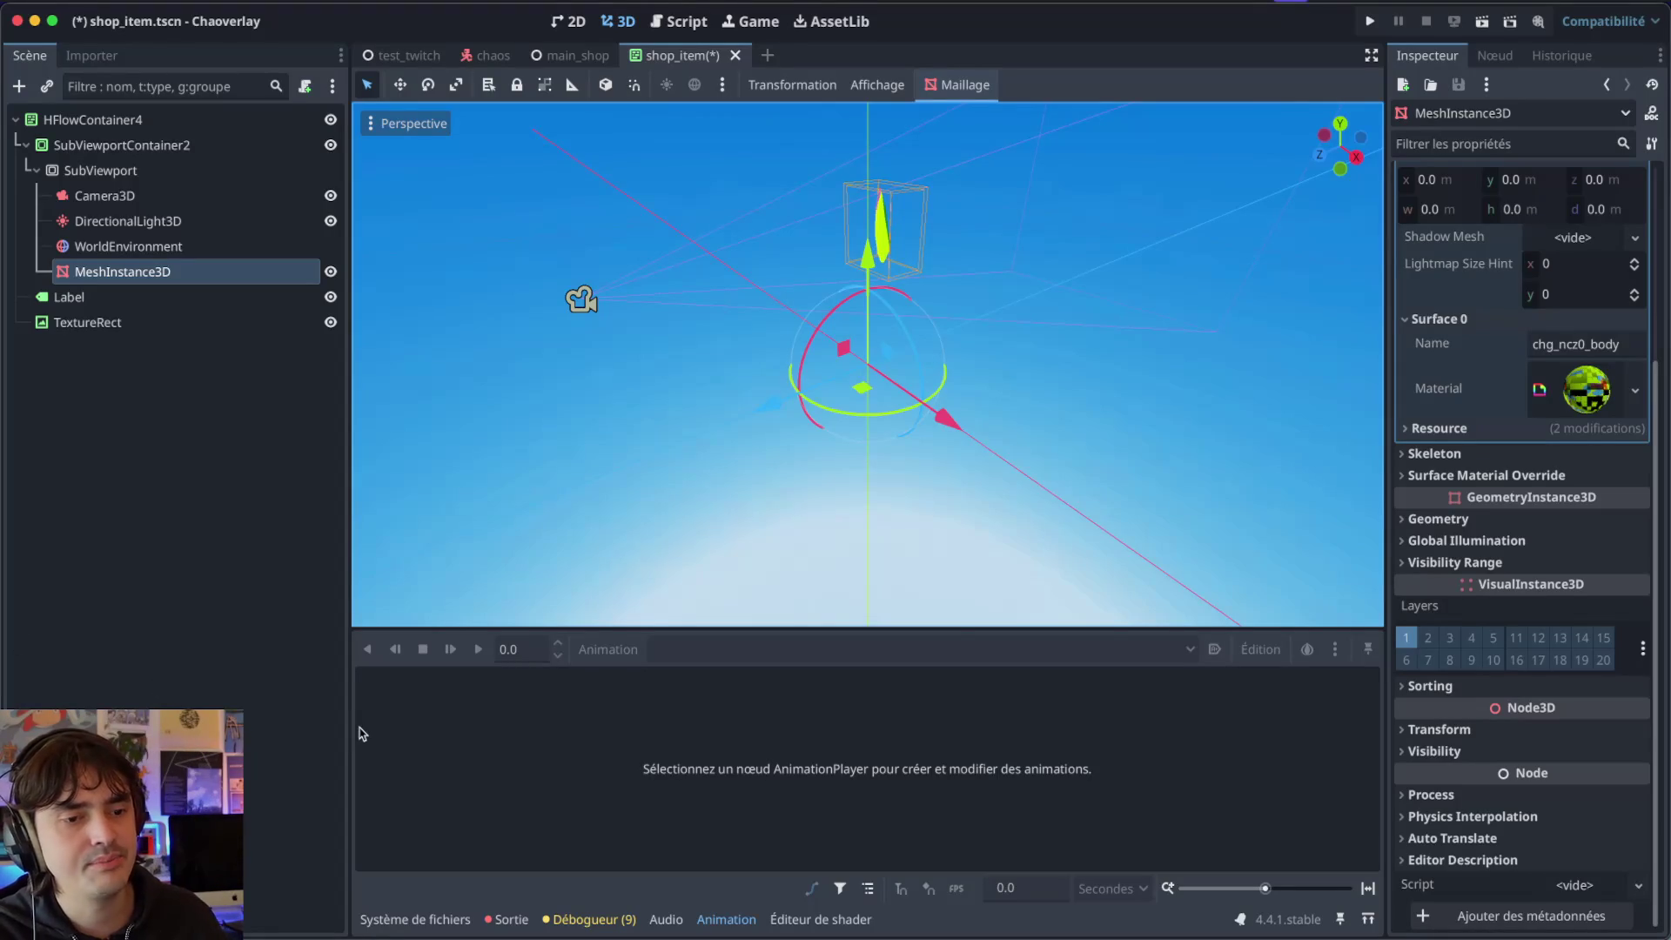
key(ctrl+Left)
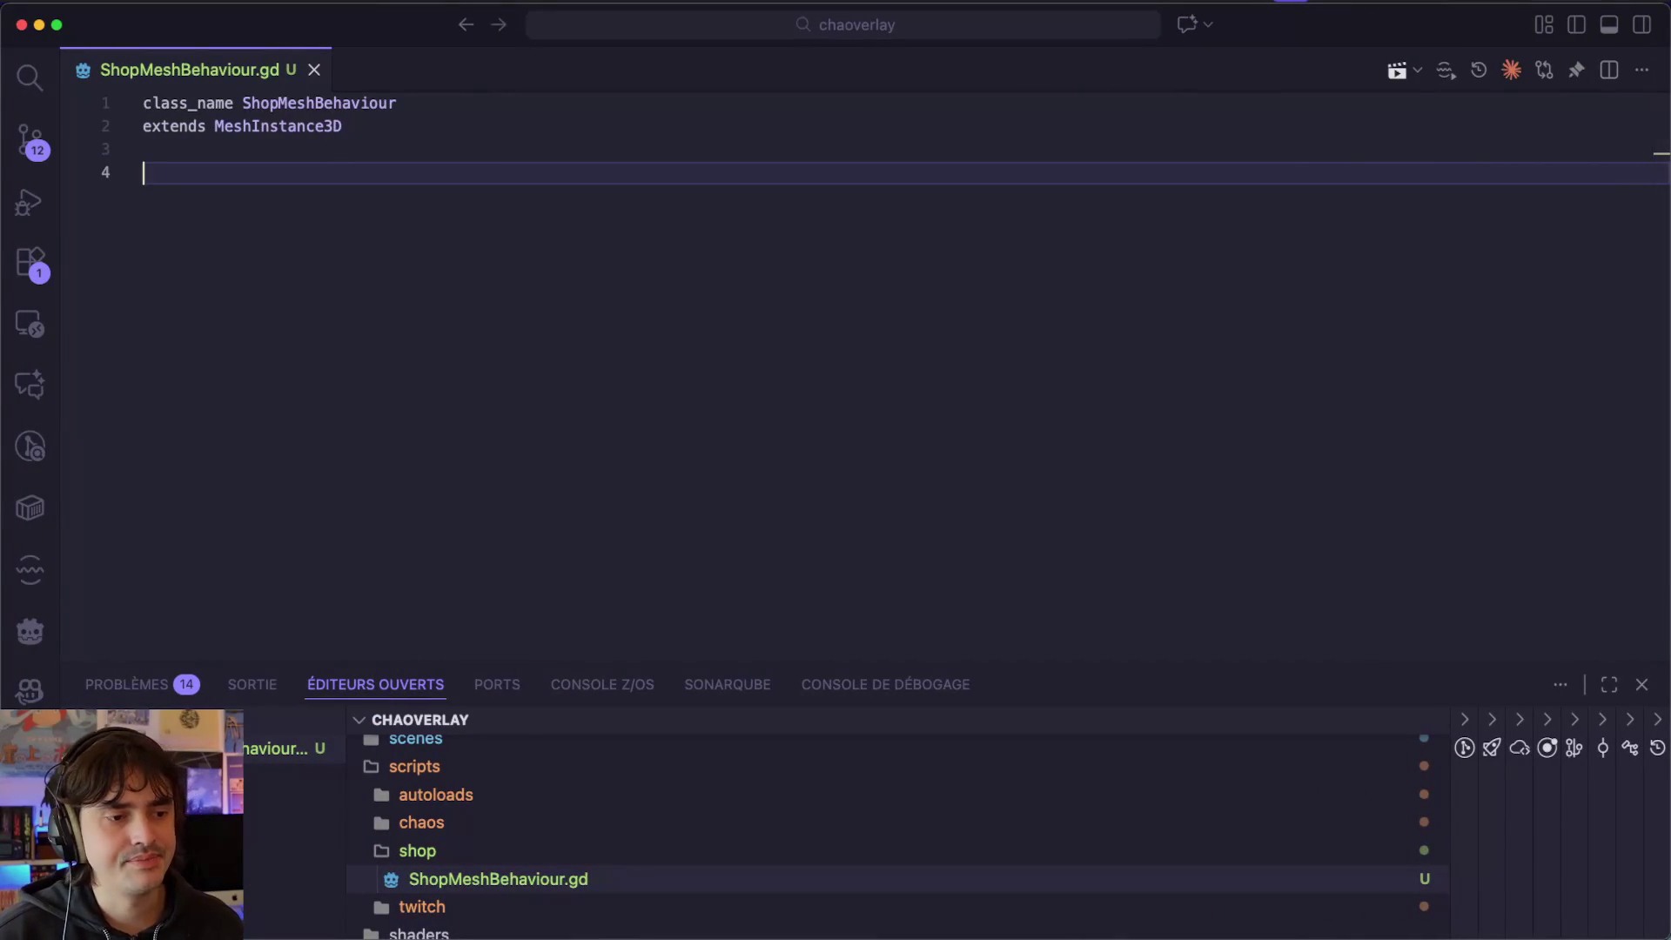
Add a func _process(delta: float) -> void: function and start its rotation line.
key(Return)
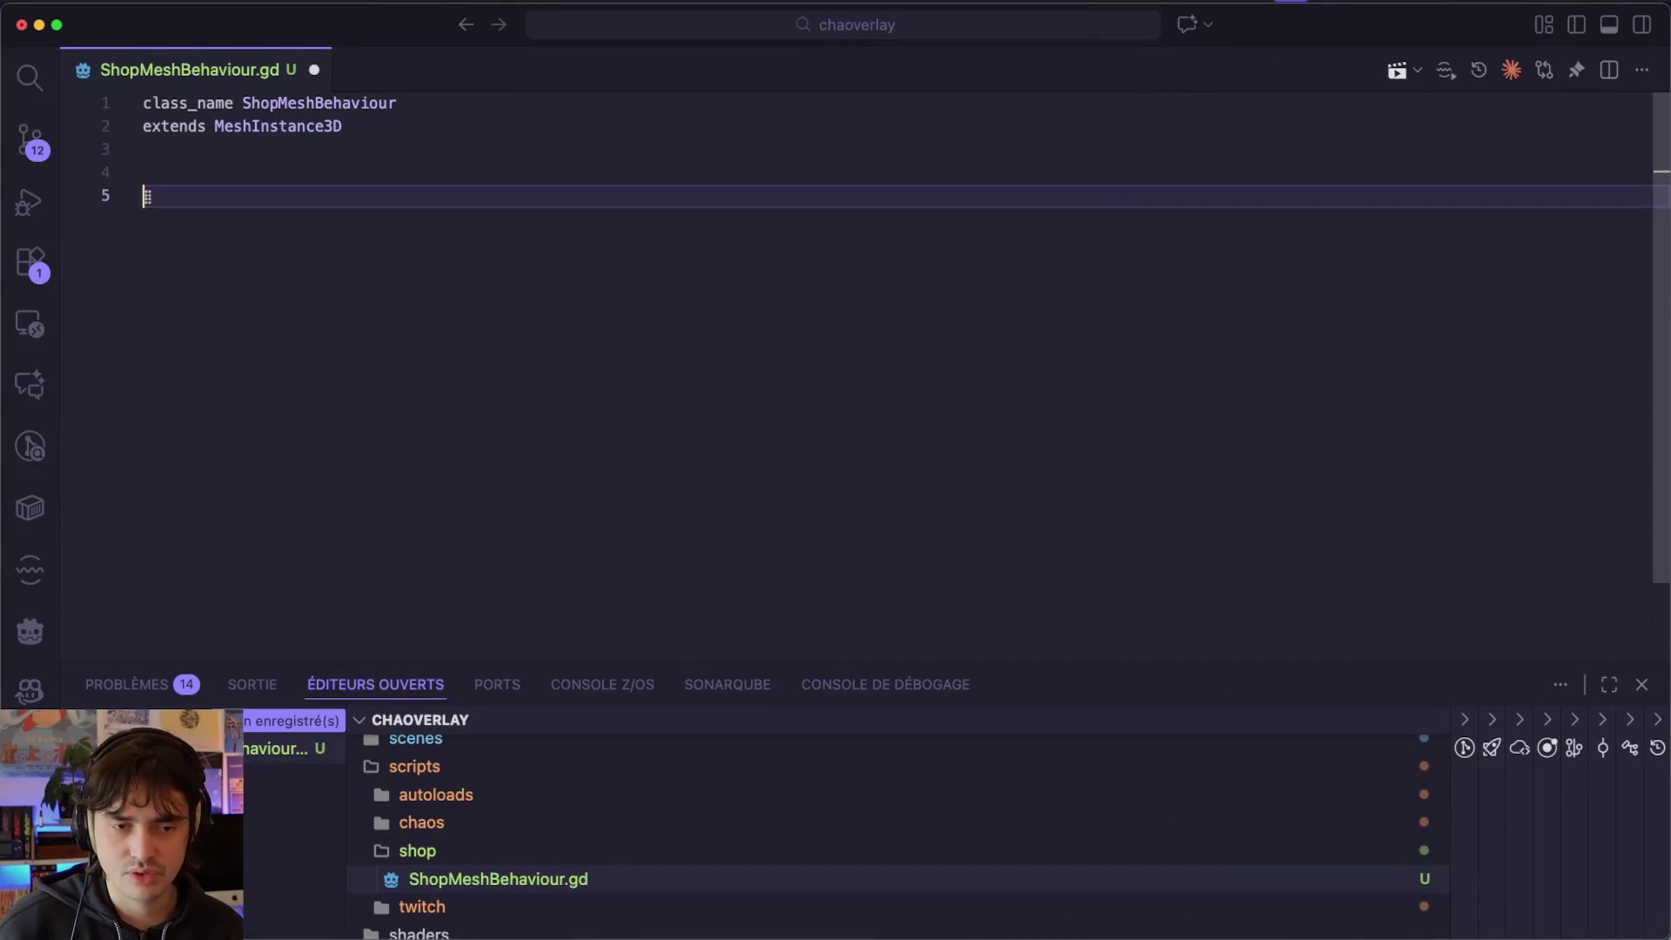
text(func proce)
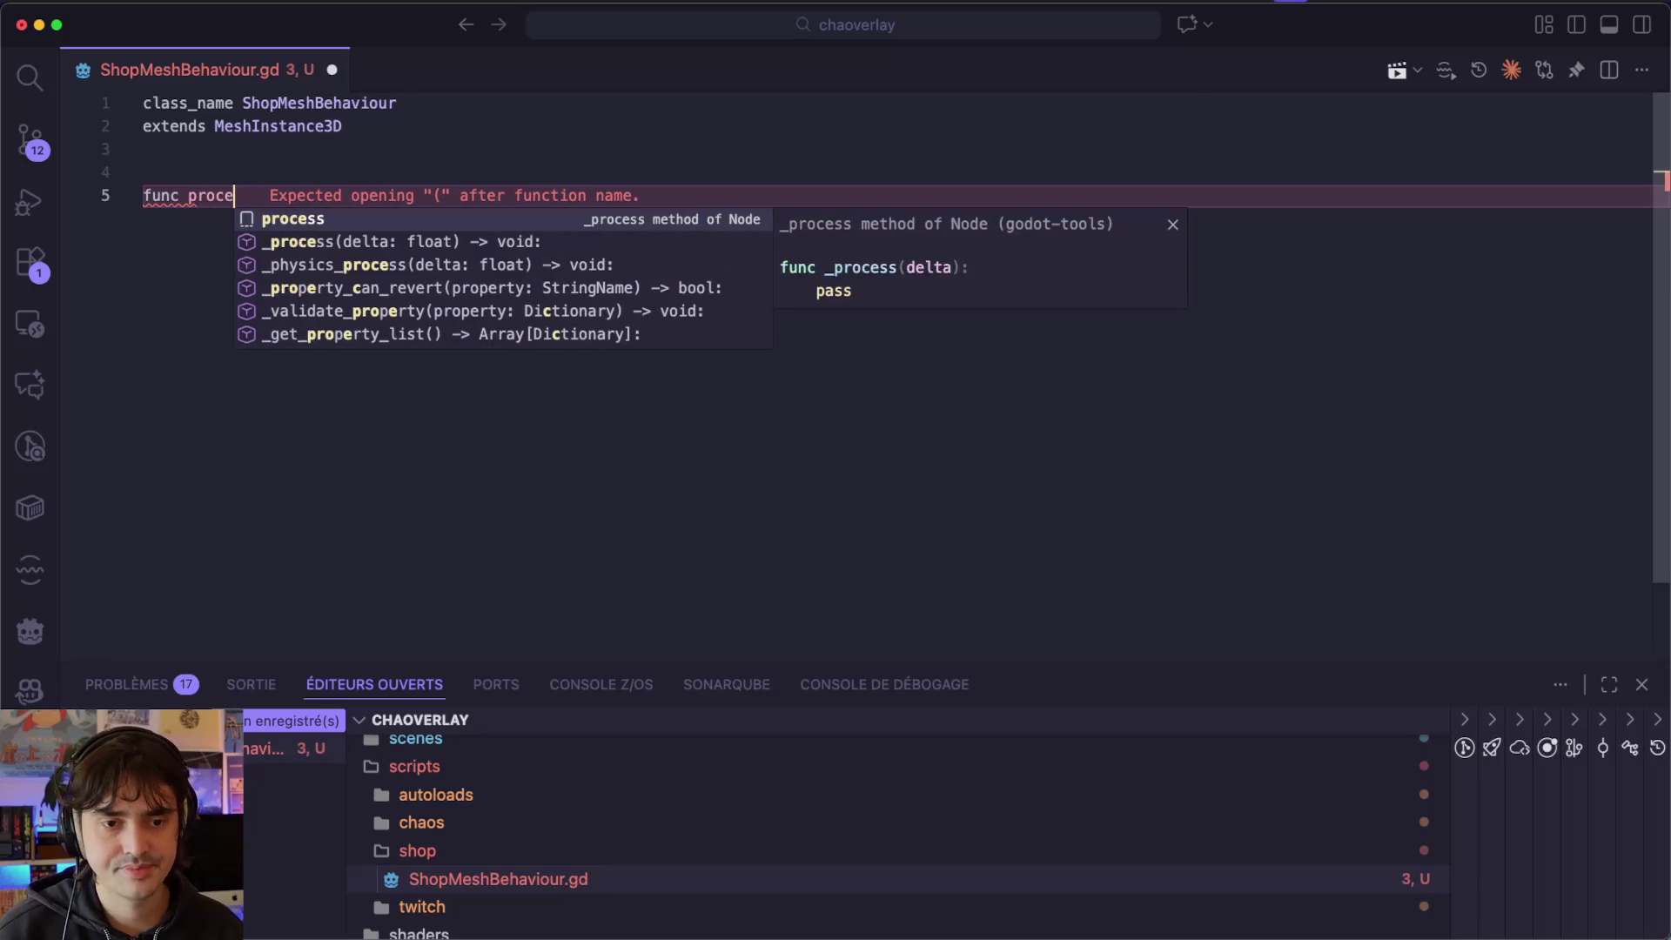
key(Return)
key(Return)
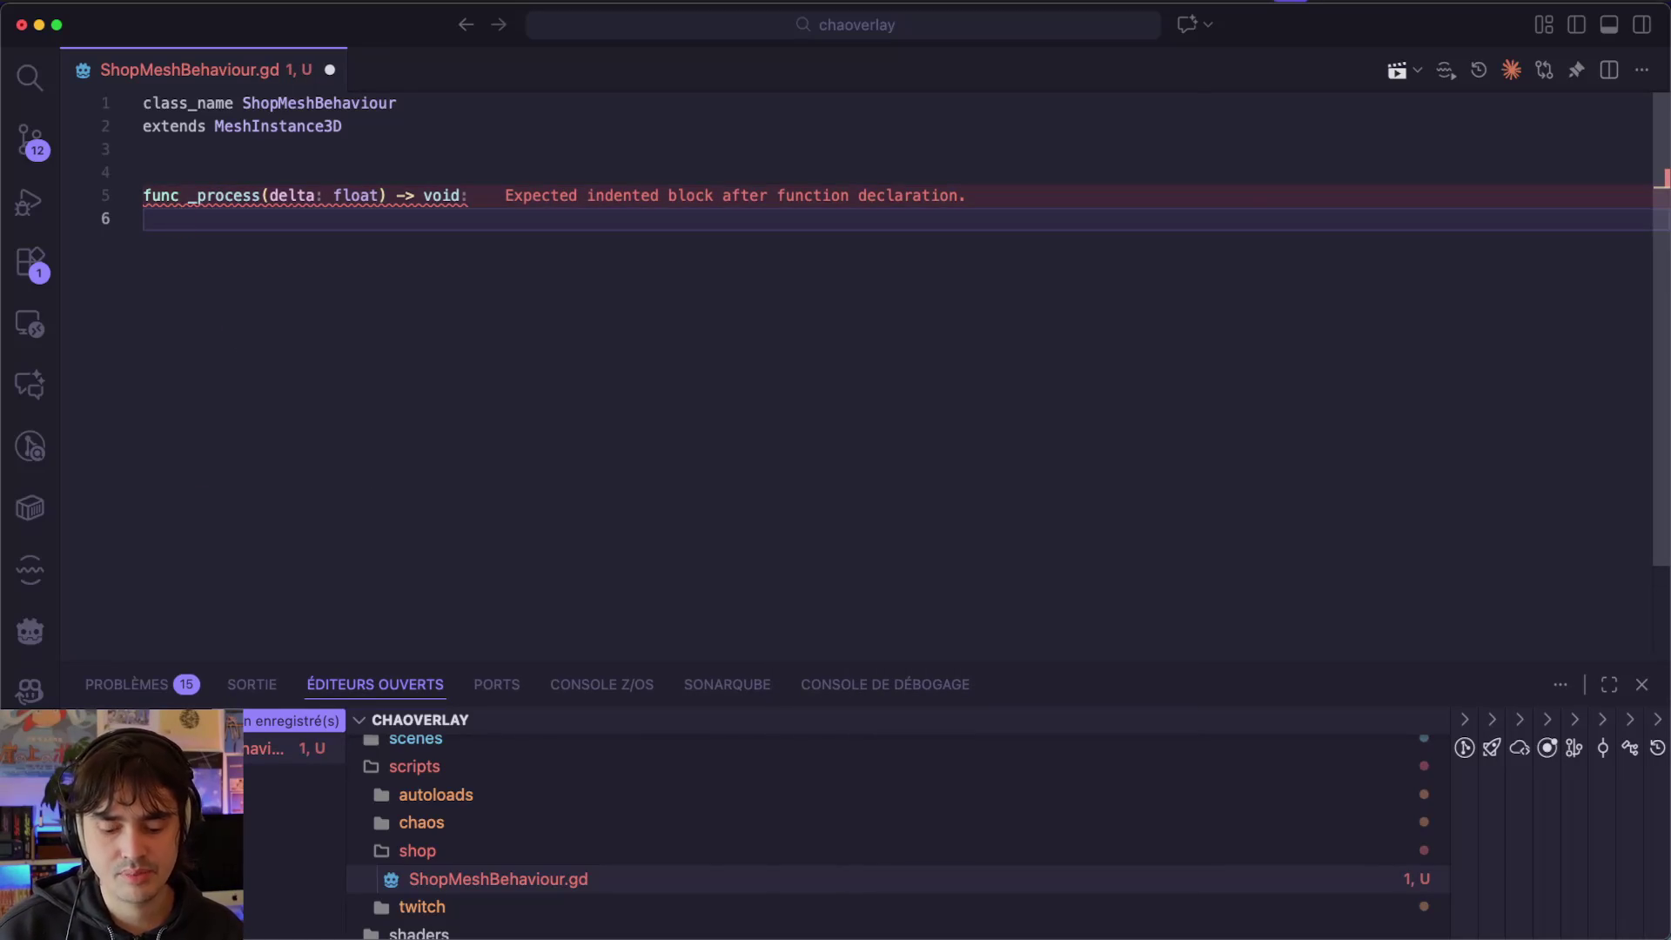
text(rot)
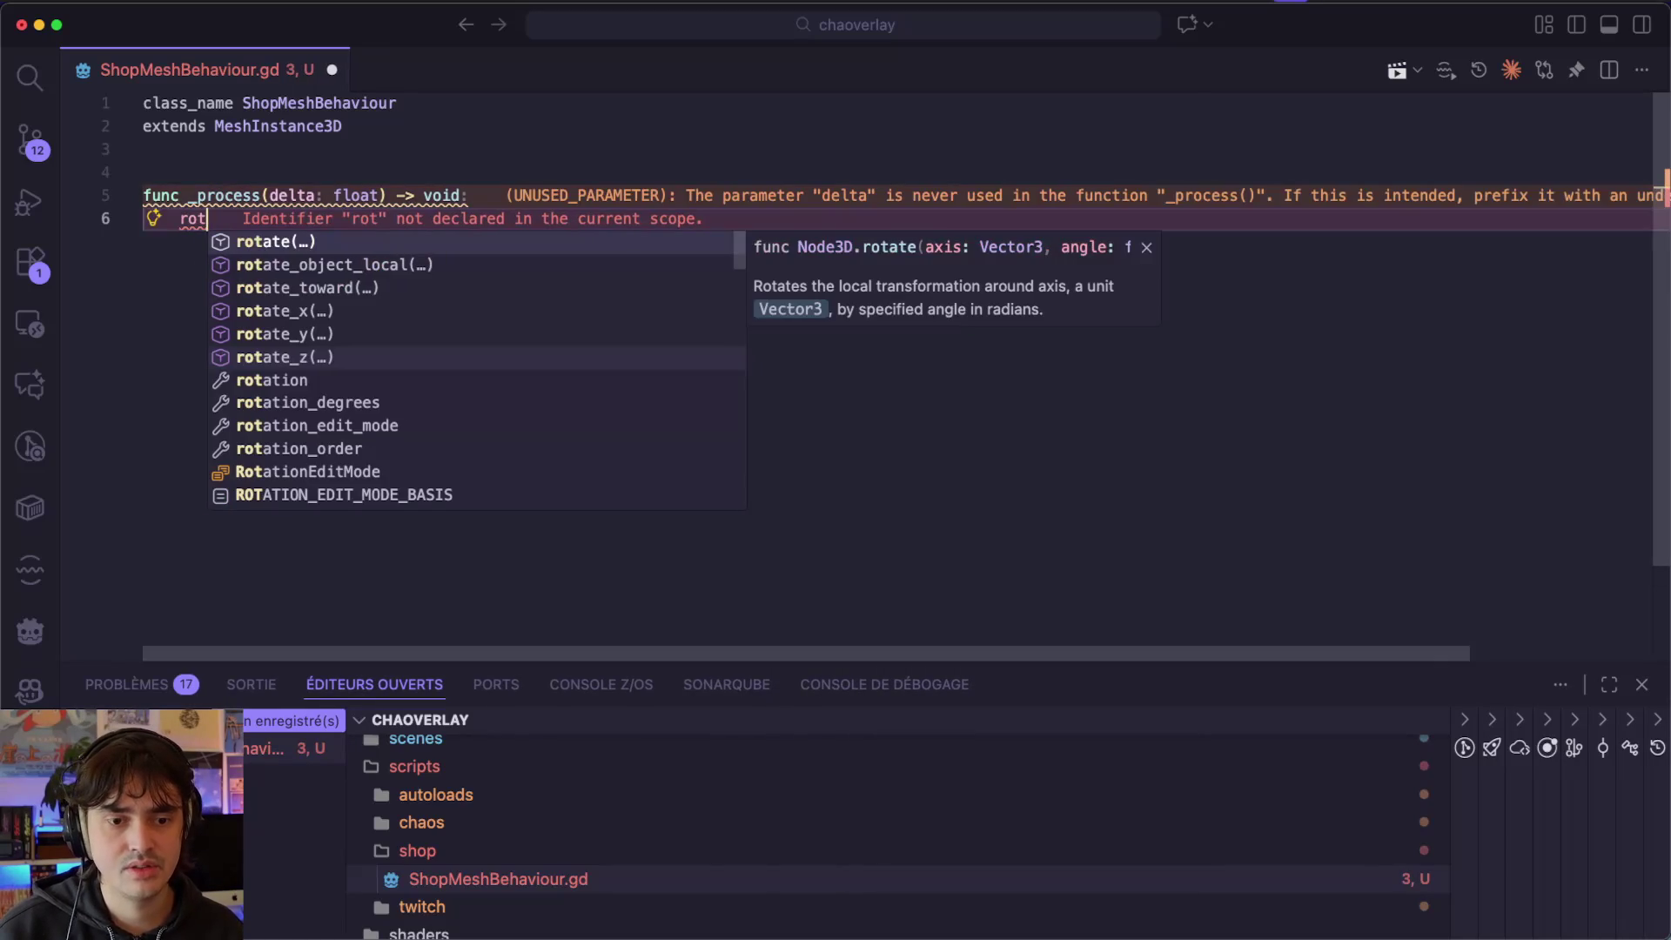
key(Down)
key(Down)
key(Down)
key(Down)
key(Return)
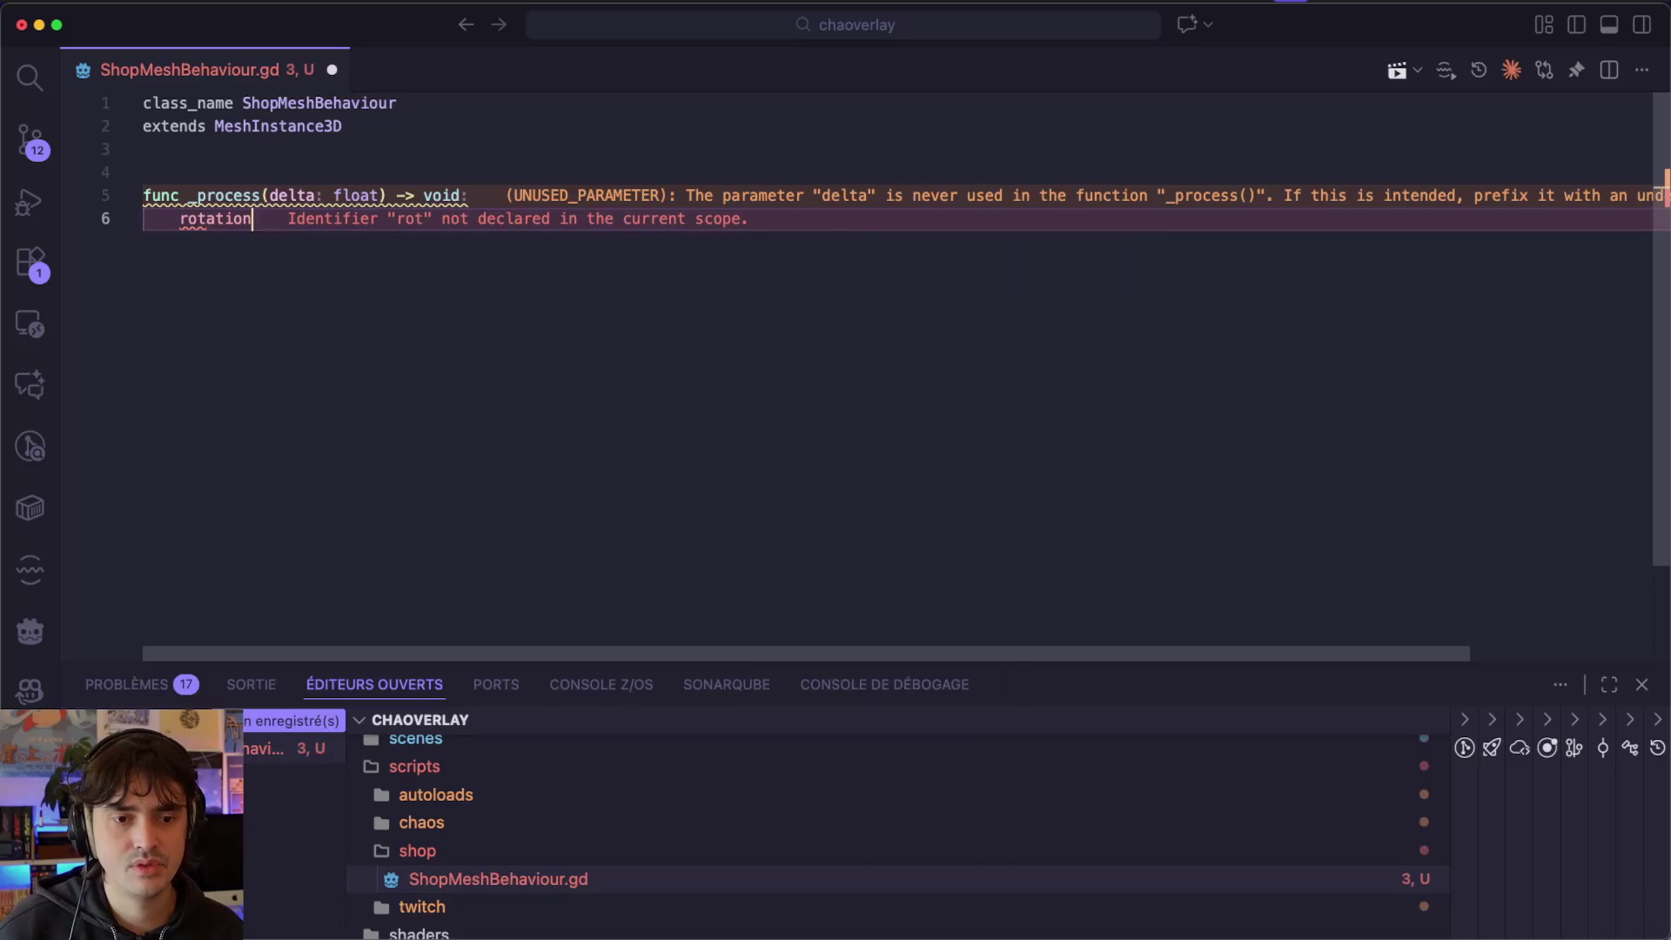
text(.t)
key(BackSpace)
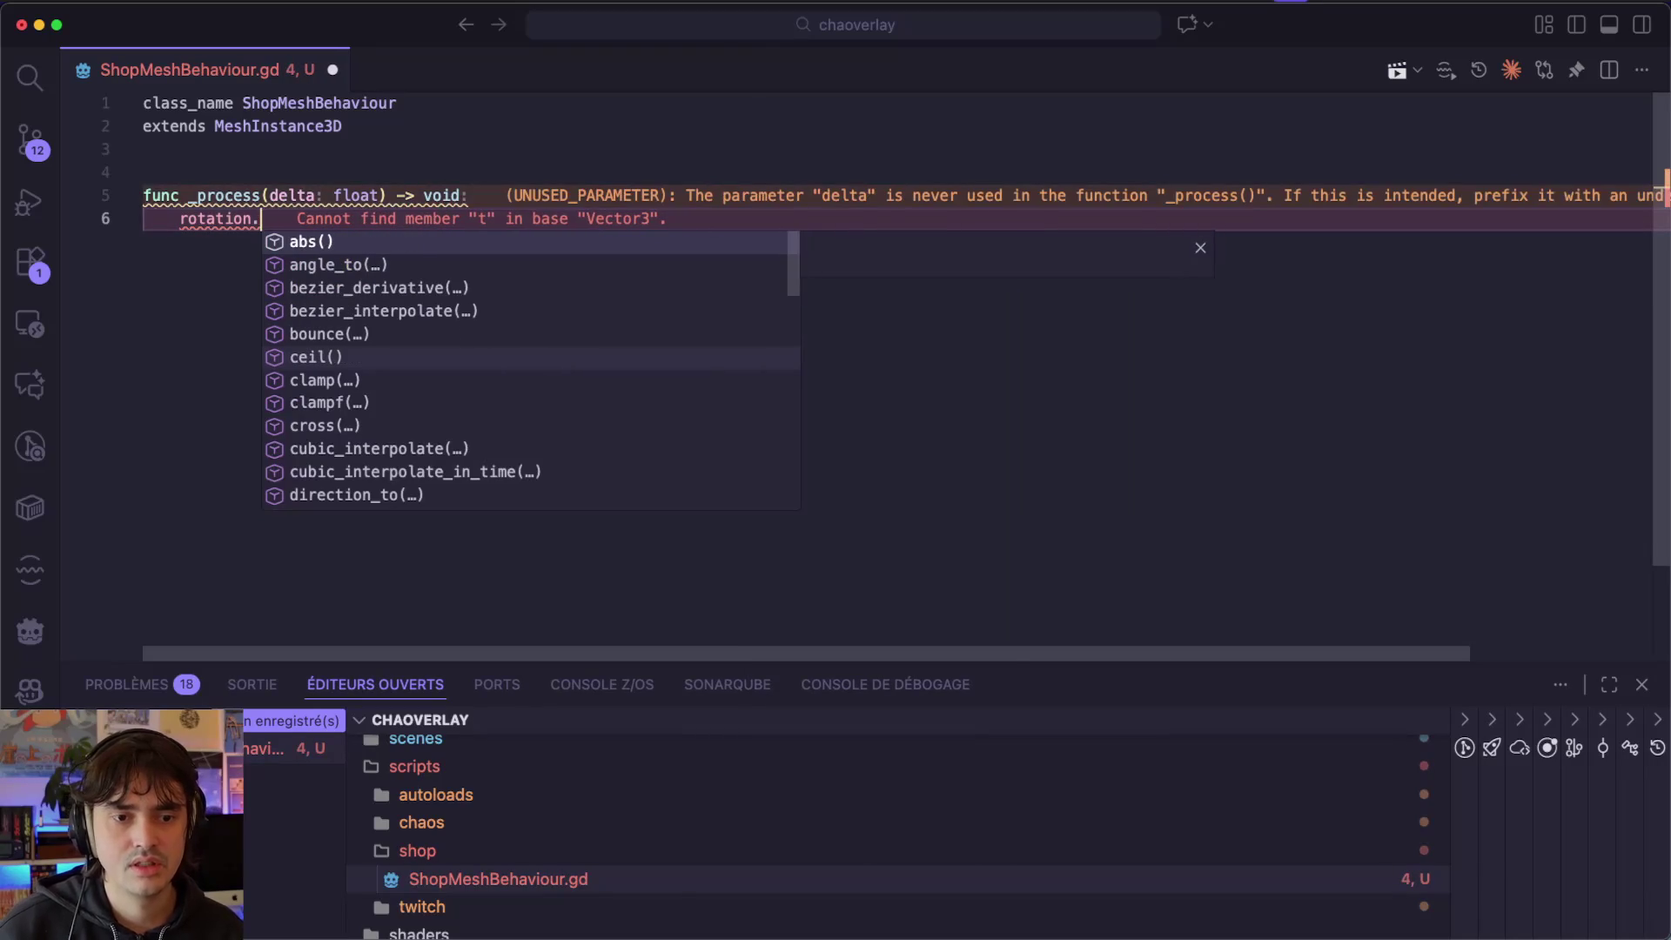
Make the body 'global_rotation.y += delta *10.0' and save the script.
key(super+shift+Left)
key(BackSpace)
text(rot)
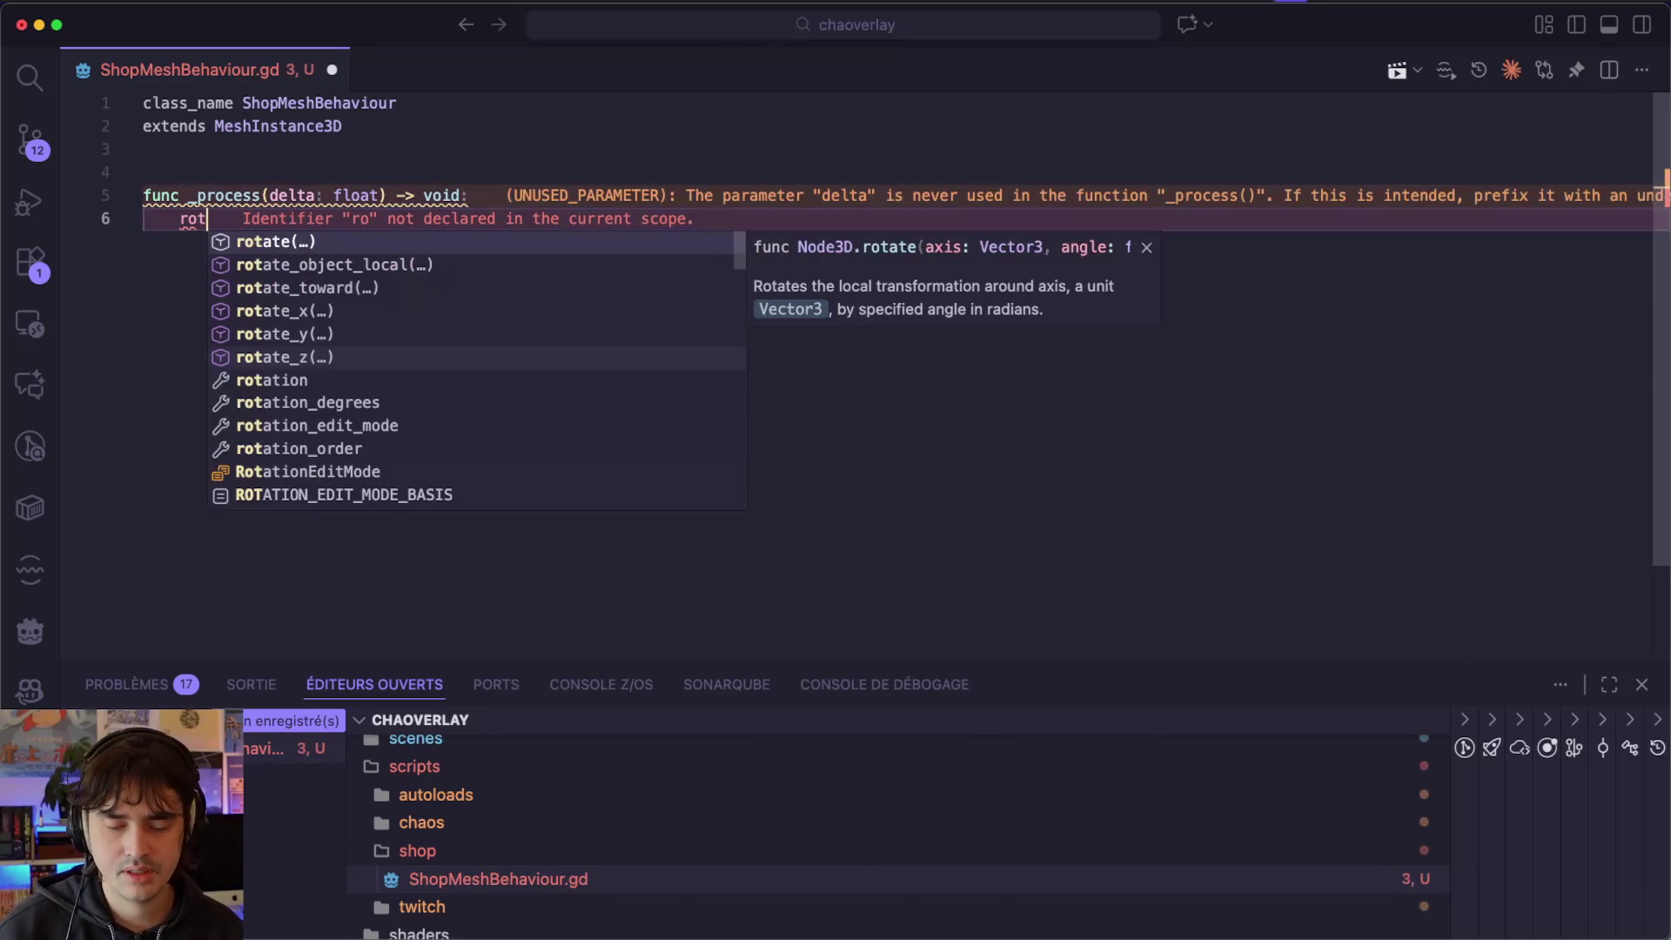
text(ation)
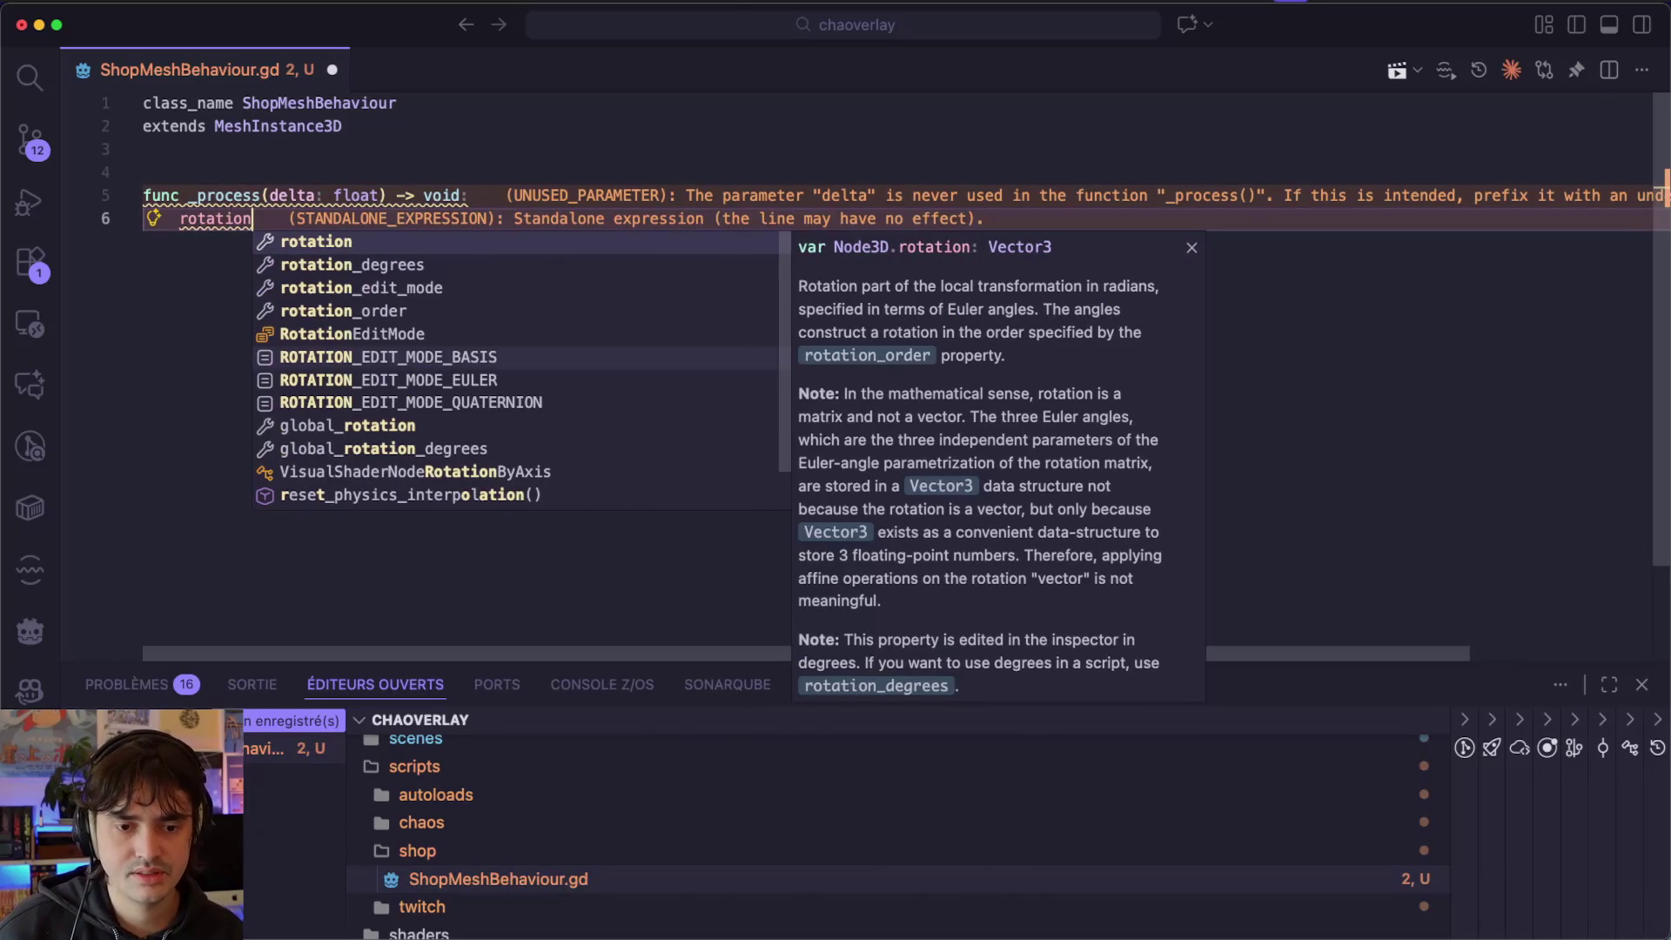
key(Down)
key(Down)
key(Down)
key(Down)
key(Return)
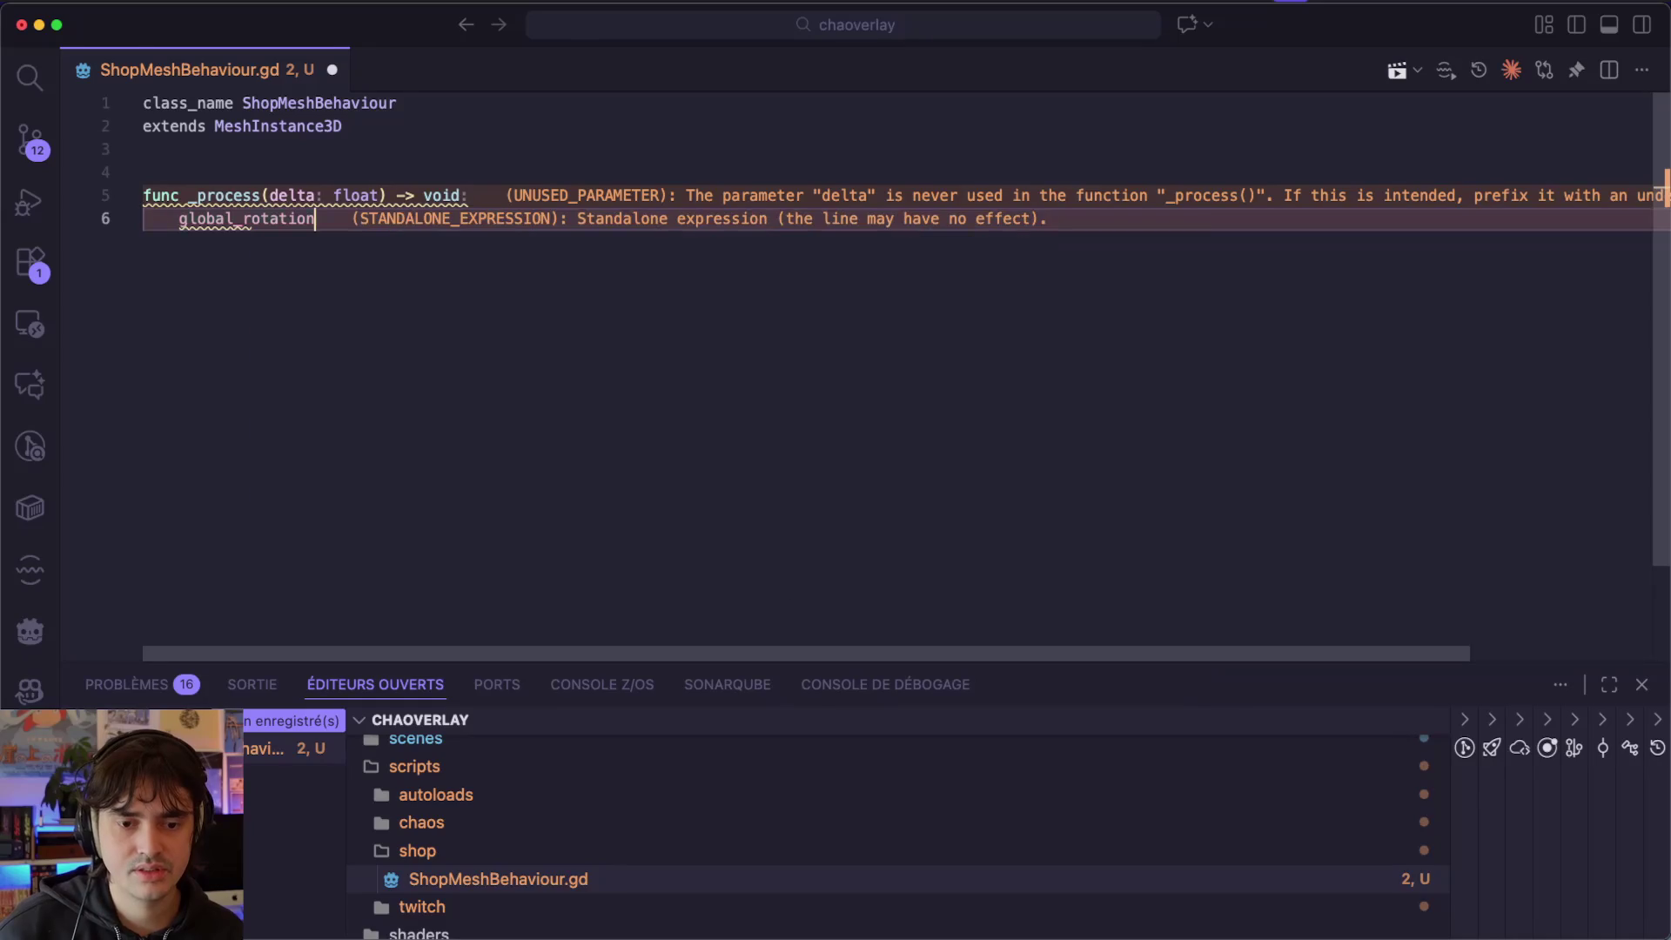
text(.y)
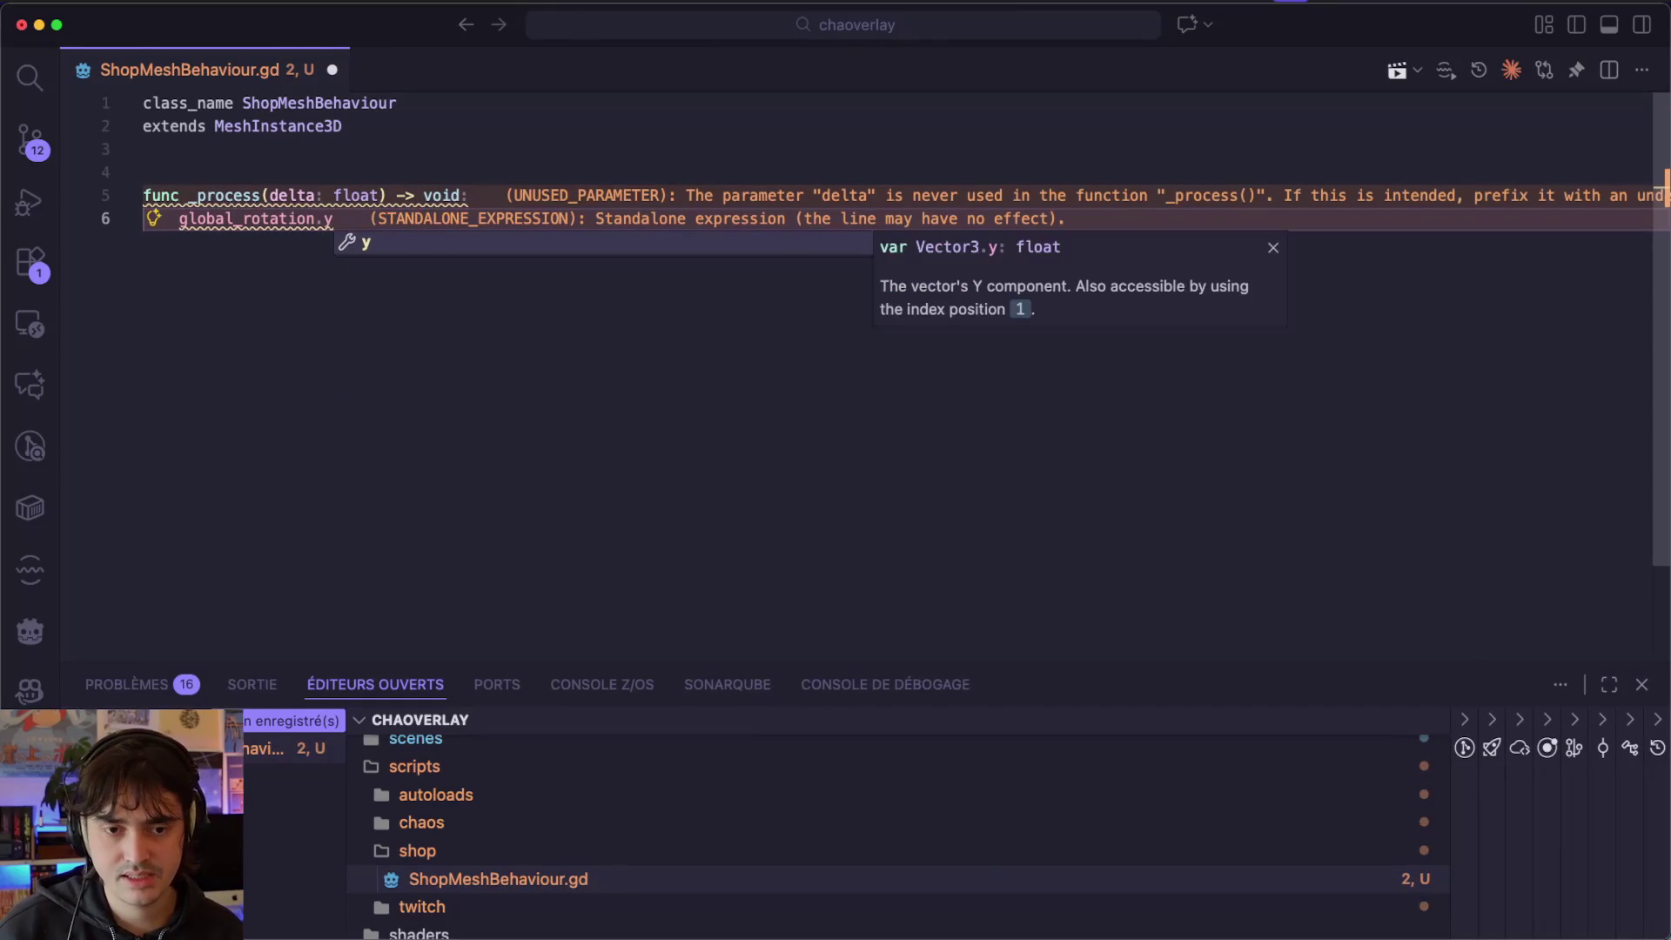
key(Escape)
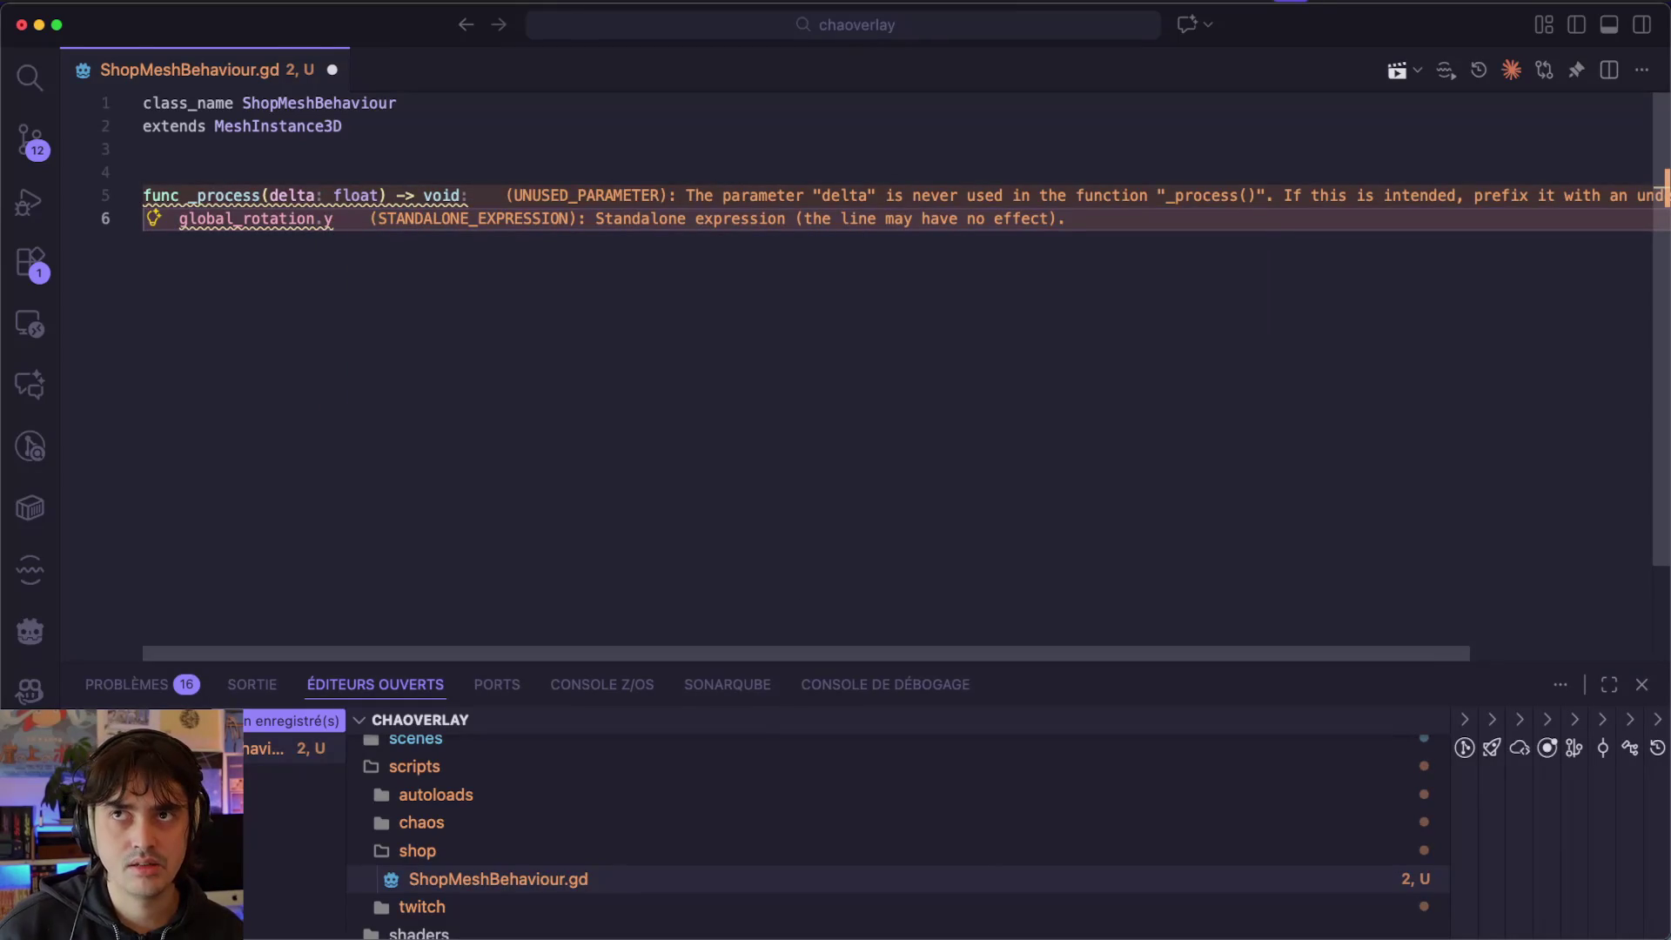
text( += )
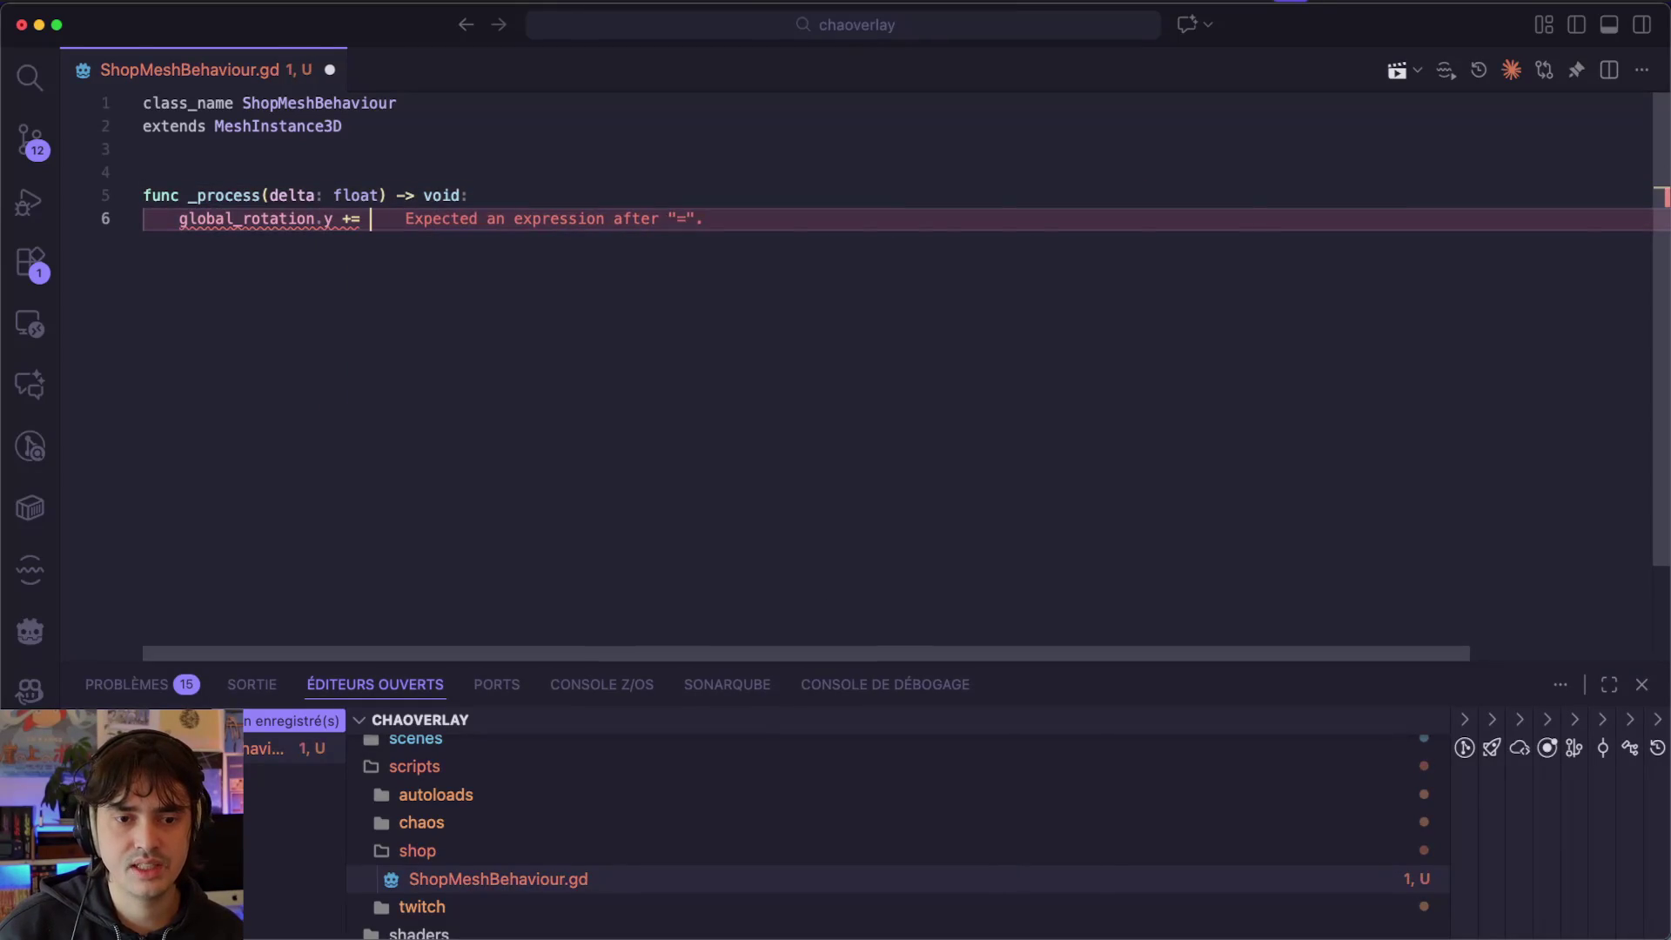
text(delta )
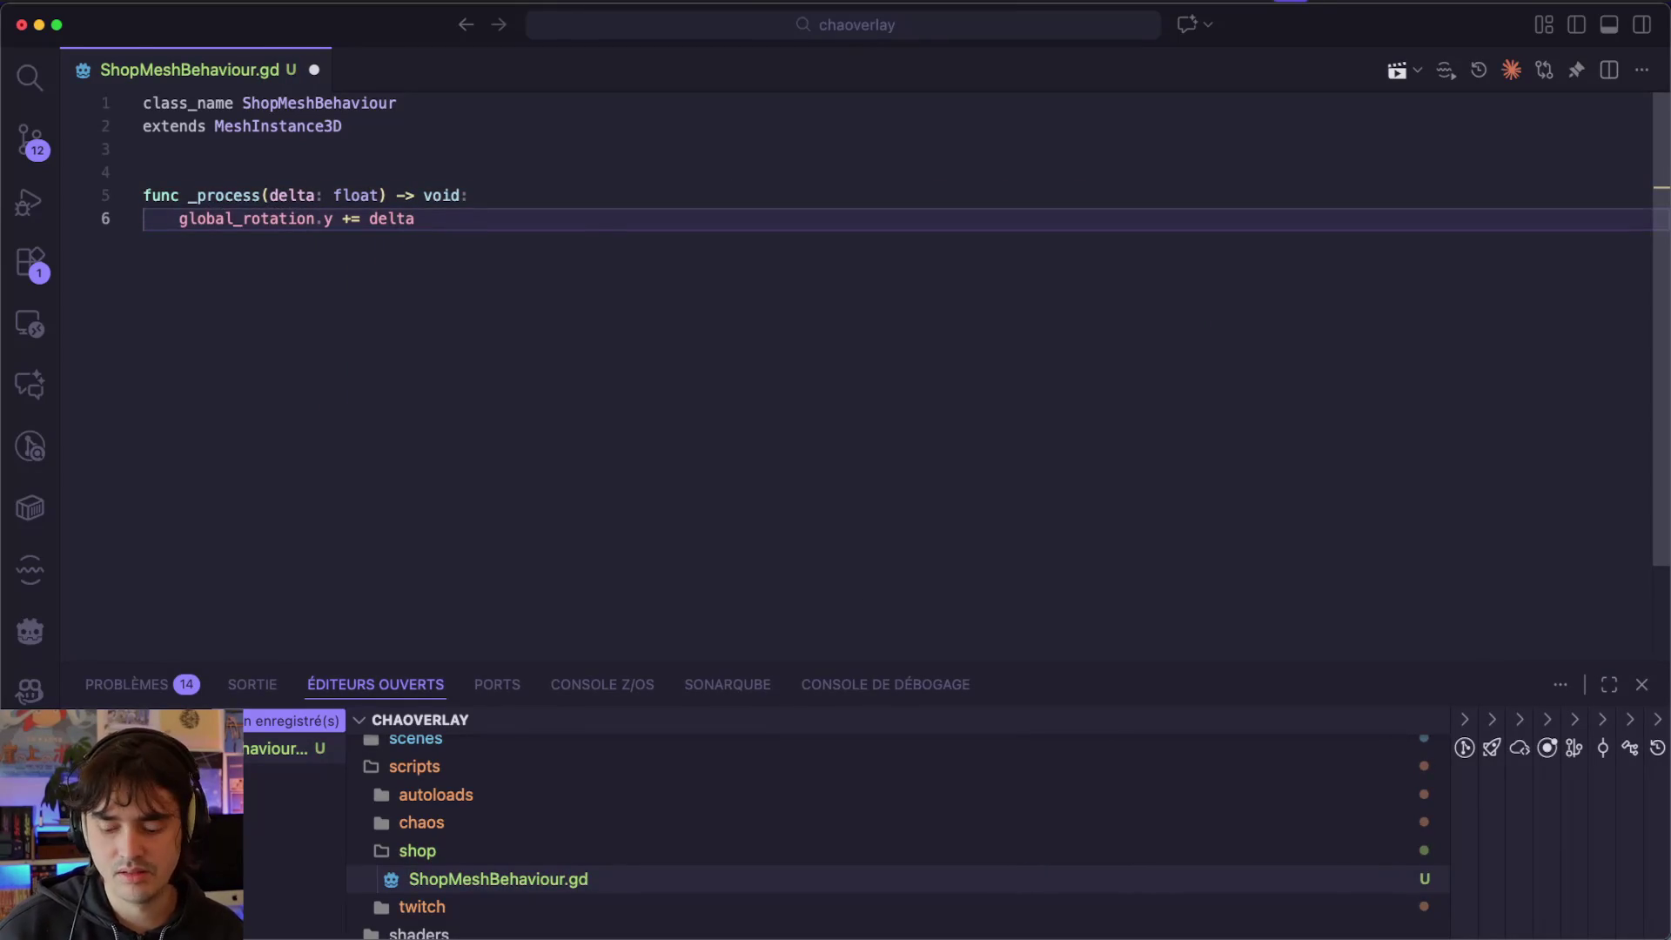
text(*10)
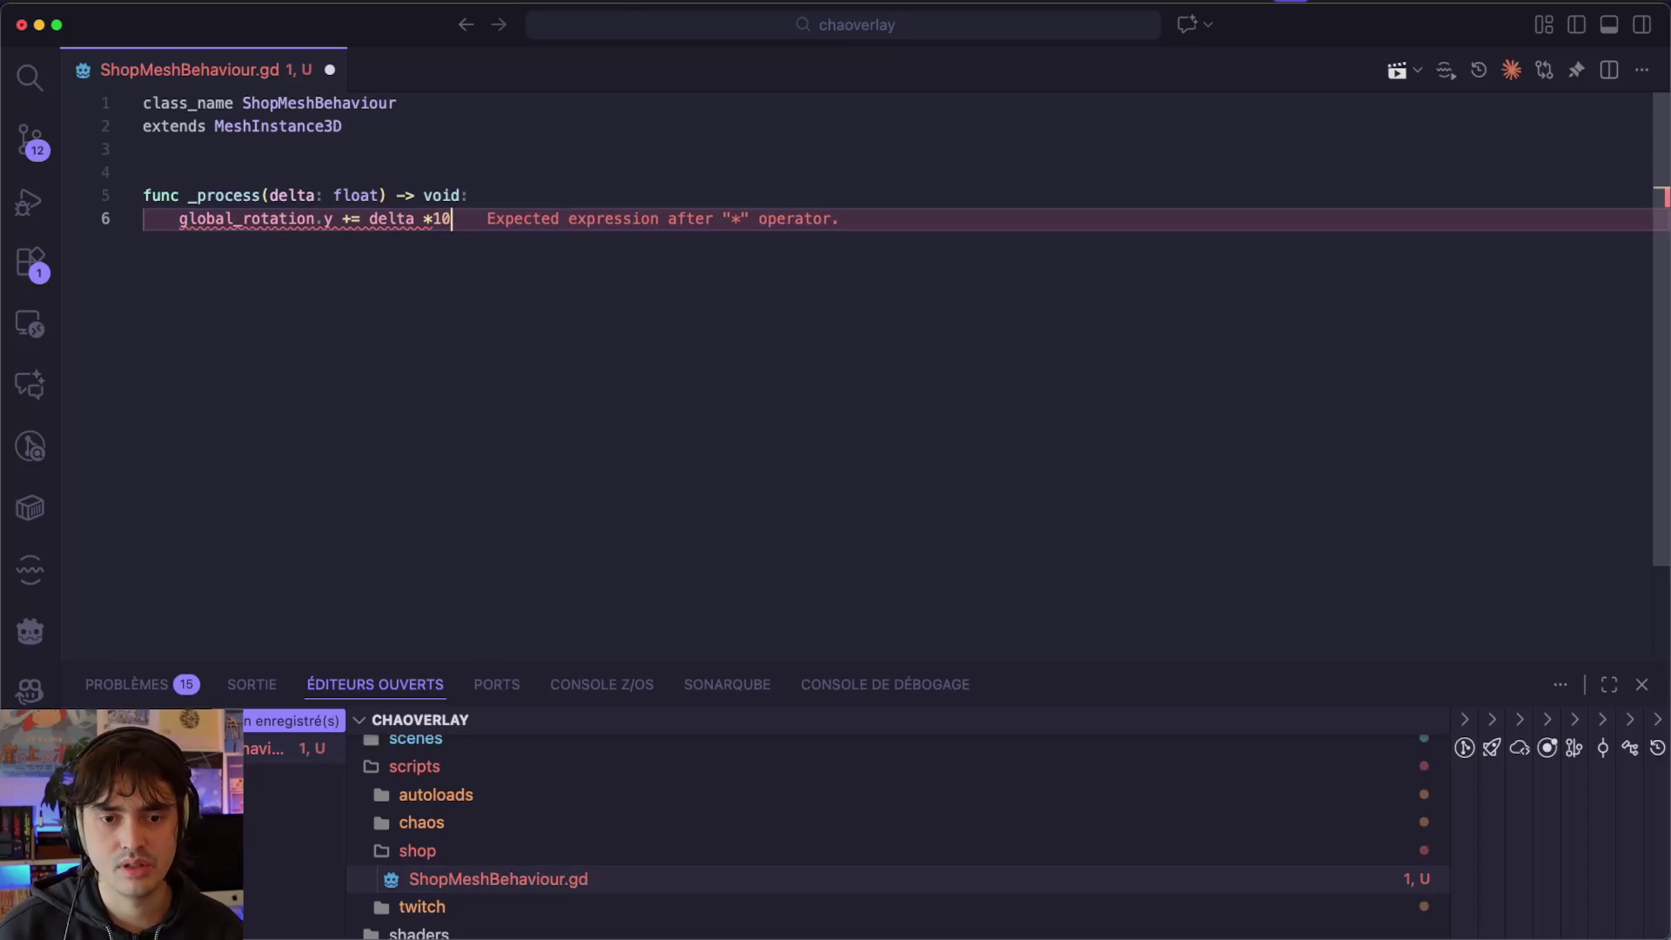
text(.0)
key(super+s)
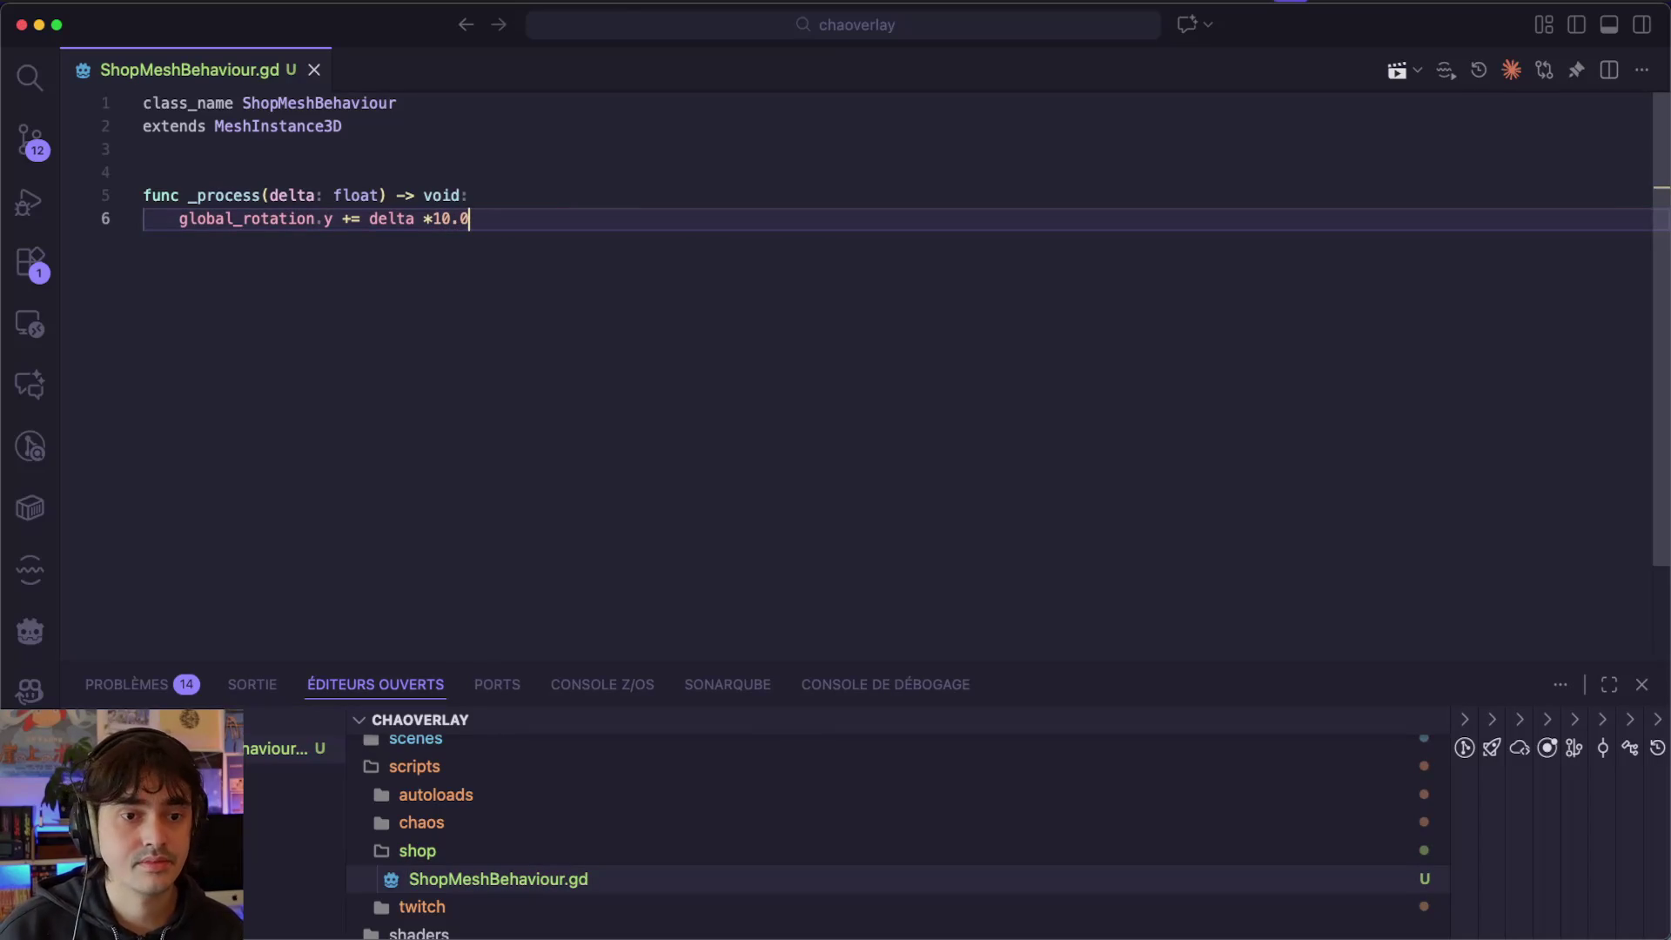
double_click(243, 197)
key(super+Tab)
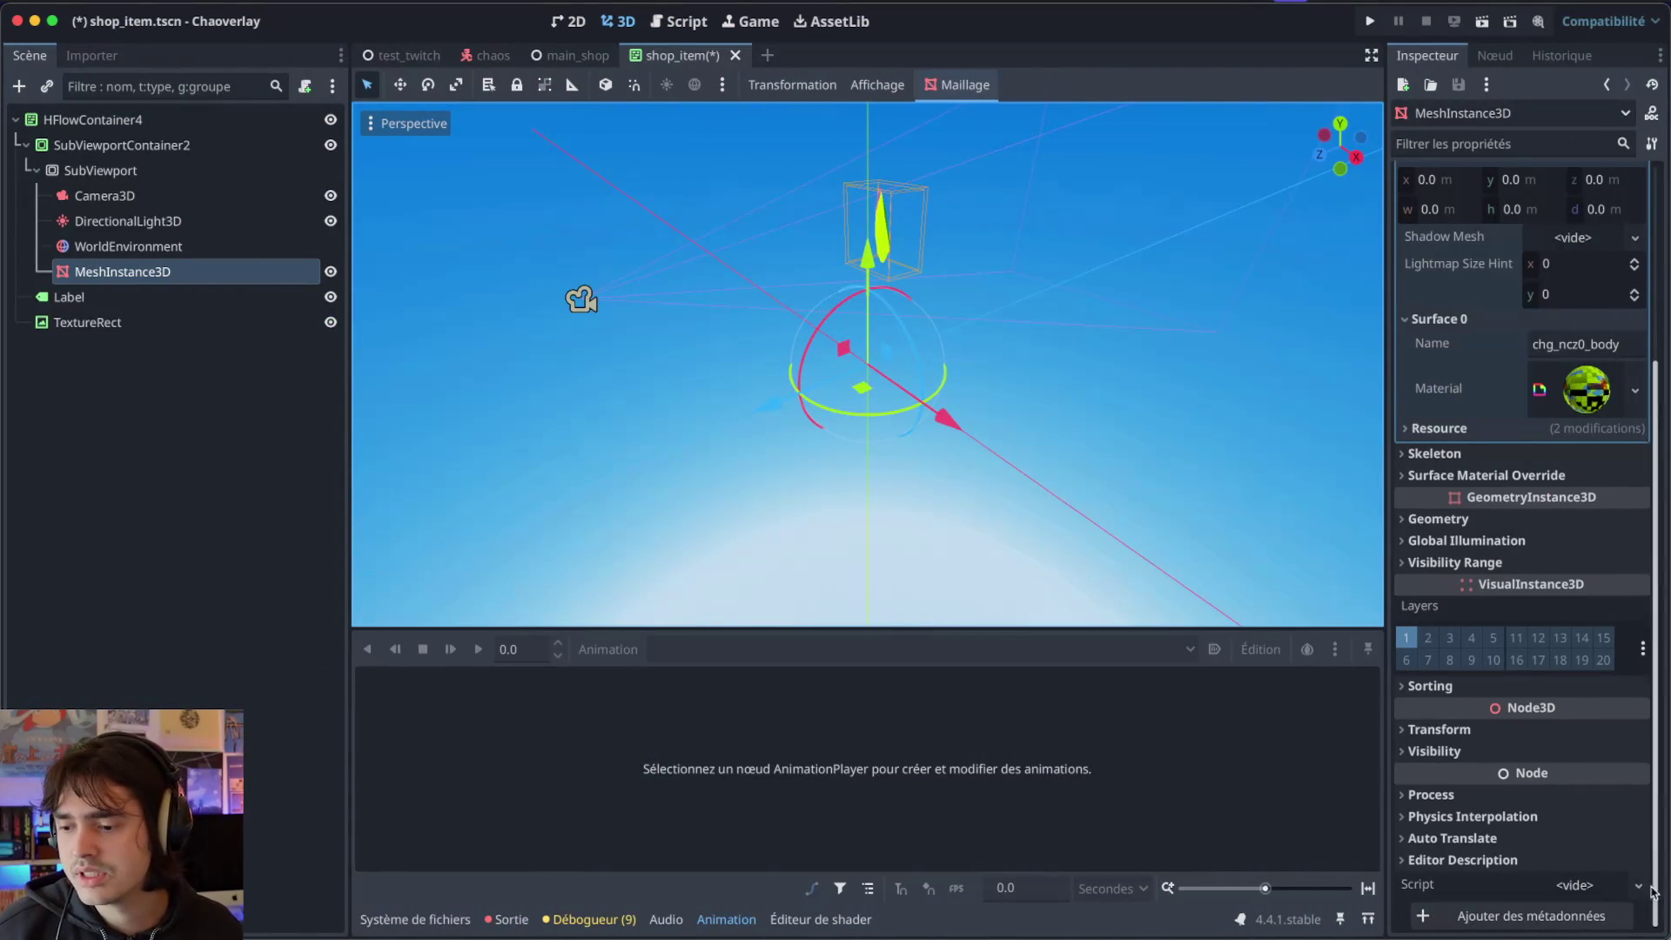
Quick-load ShopMeshBehaviour.gd onto MeshInstance3D, save the shop_item scene and run the game.
click(1640, 888)
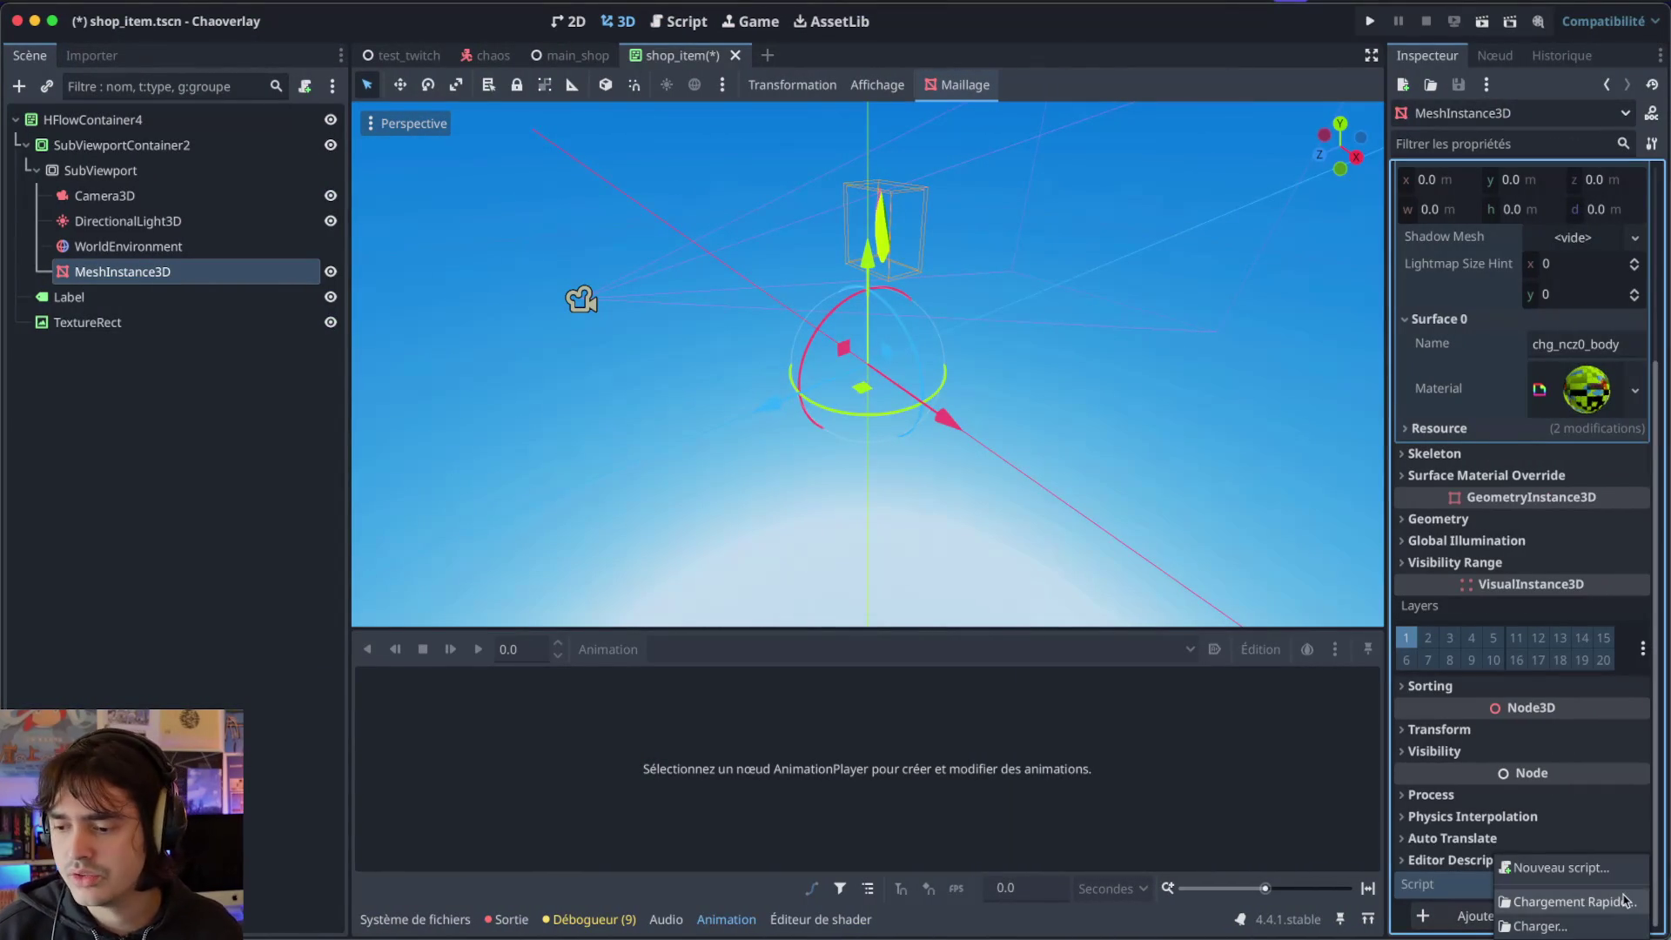
click(1626, 901)
text(ShopMesh)
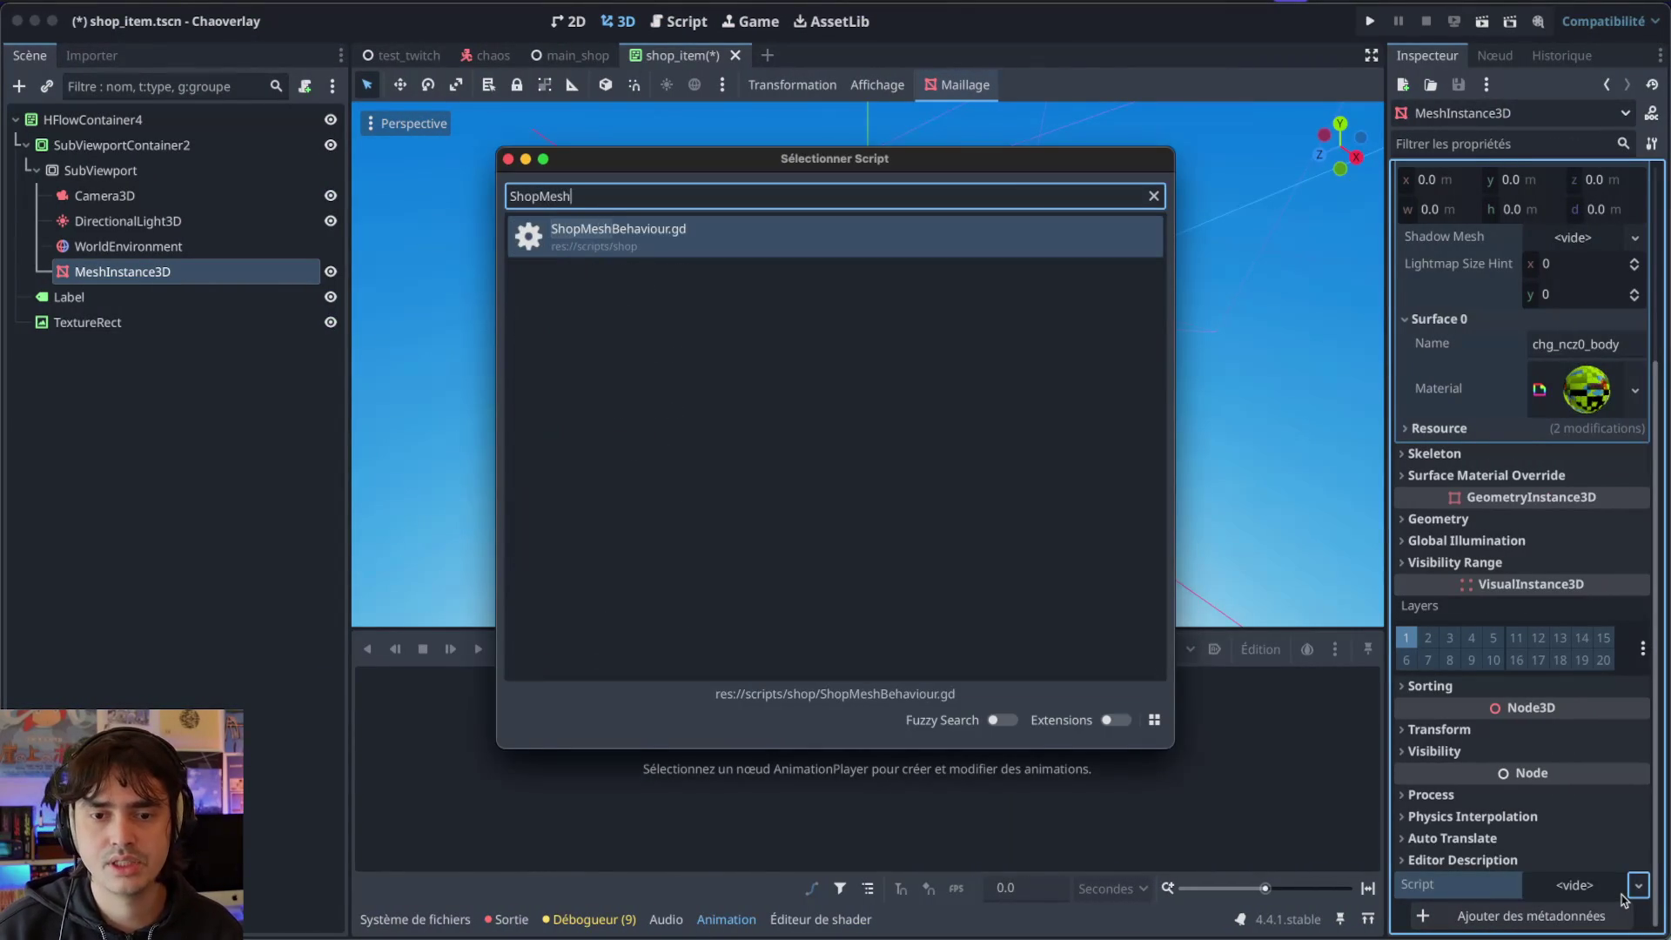
key(Return)
key(ctrl+s)
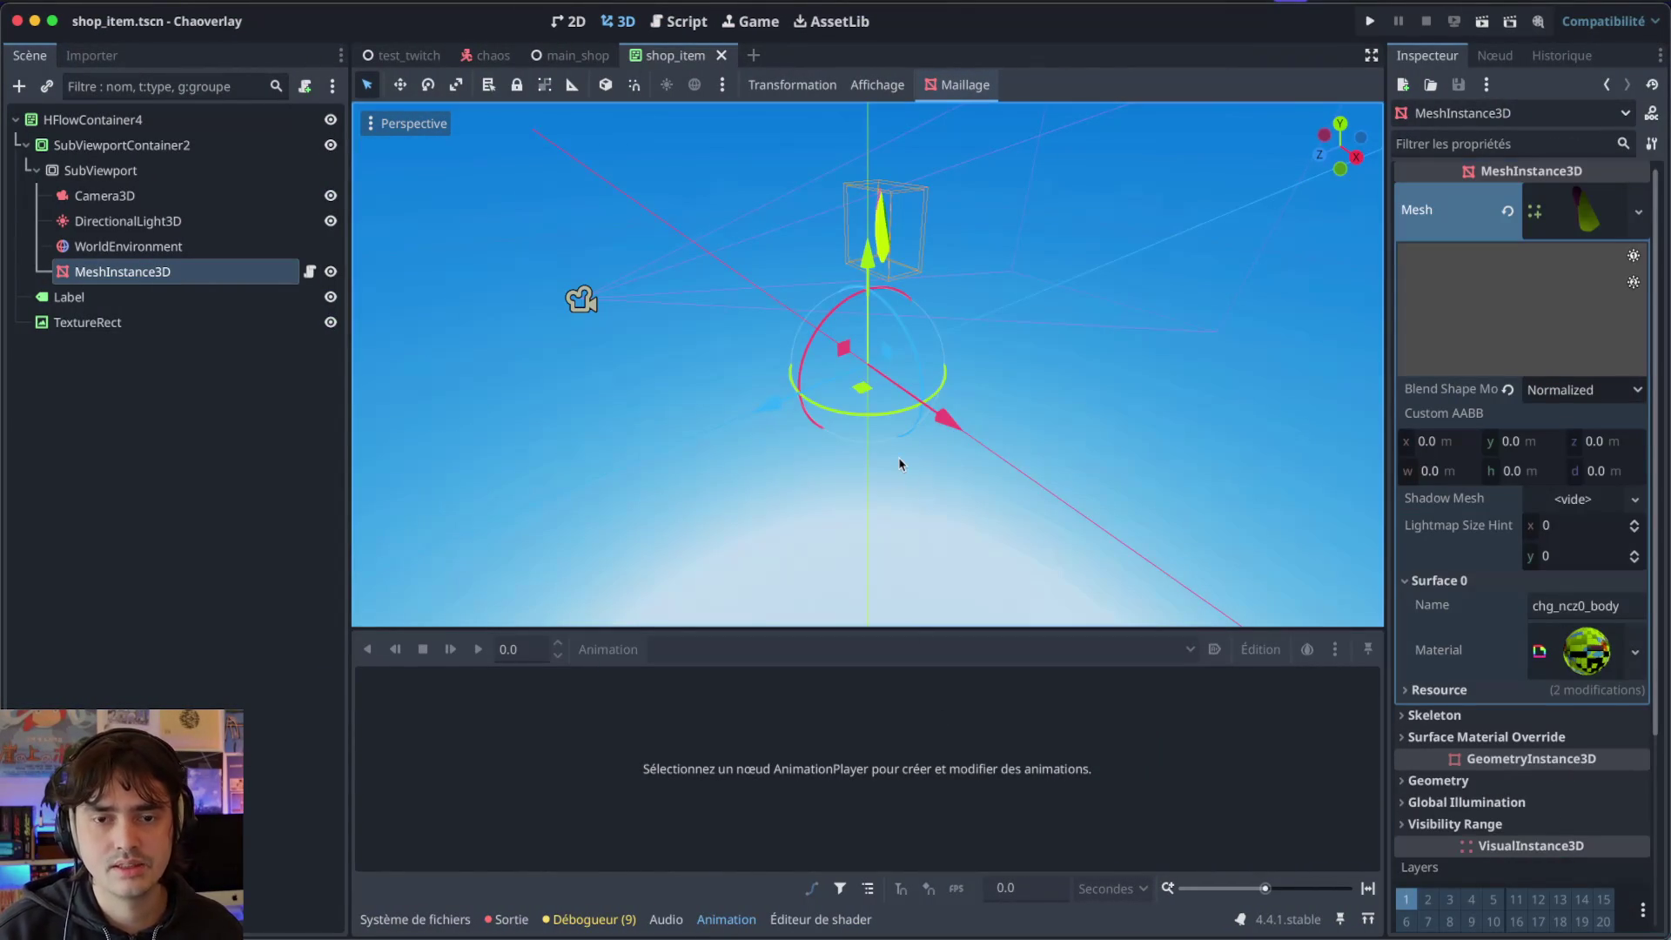
key(super+b)
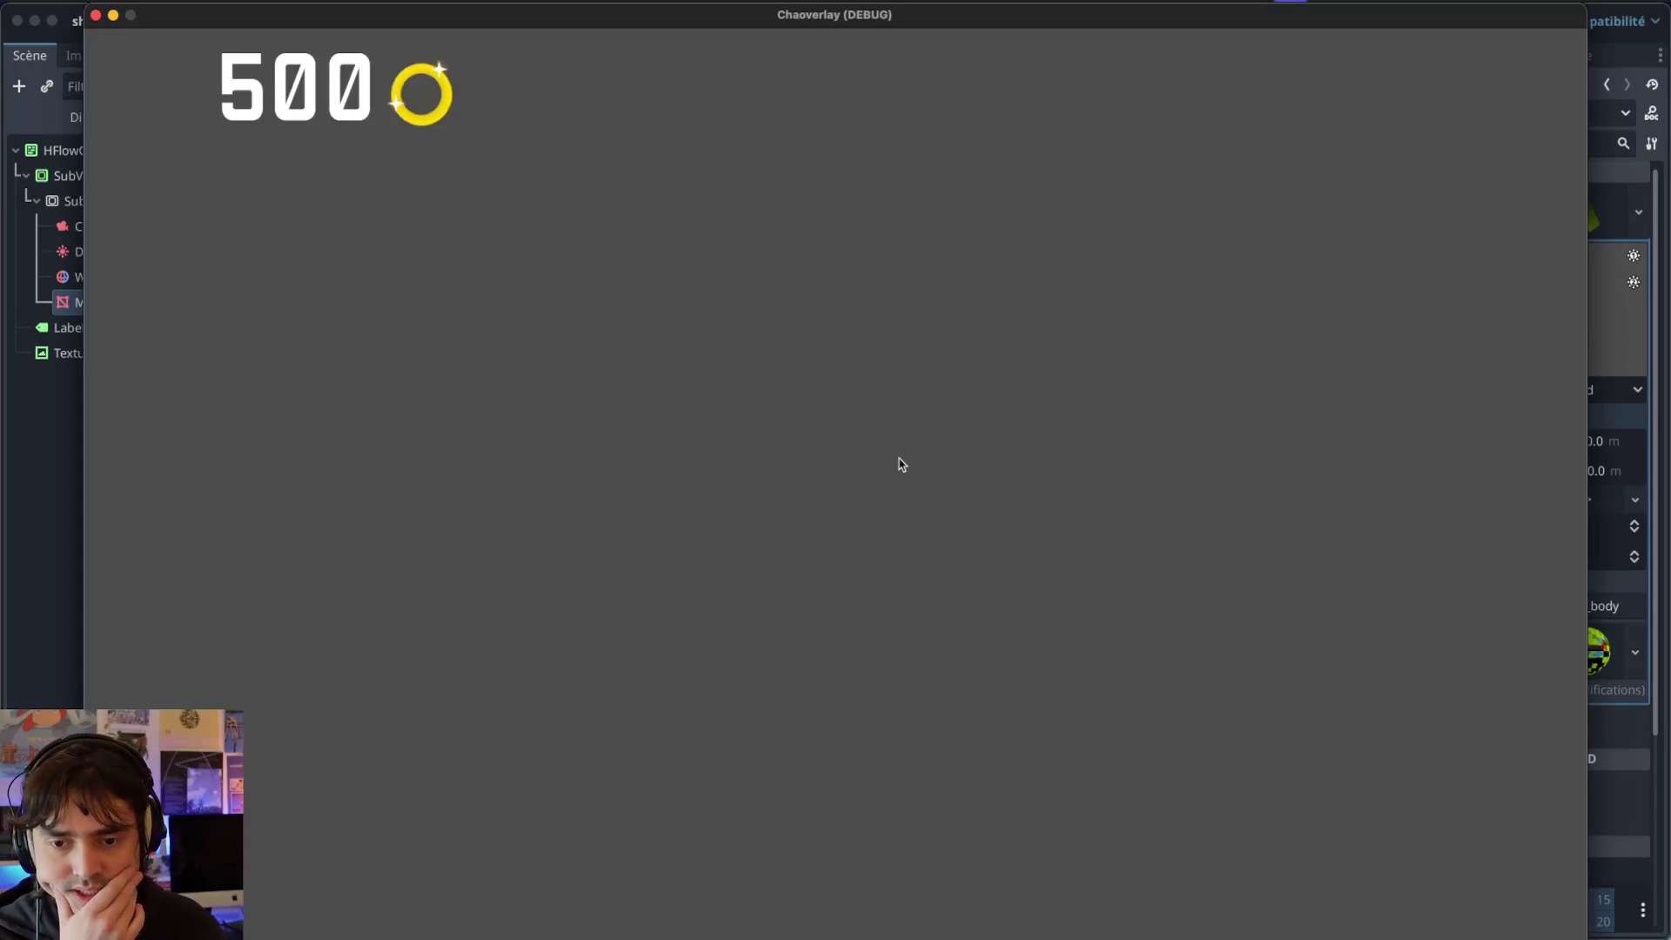